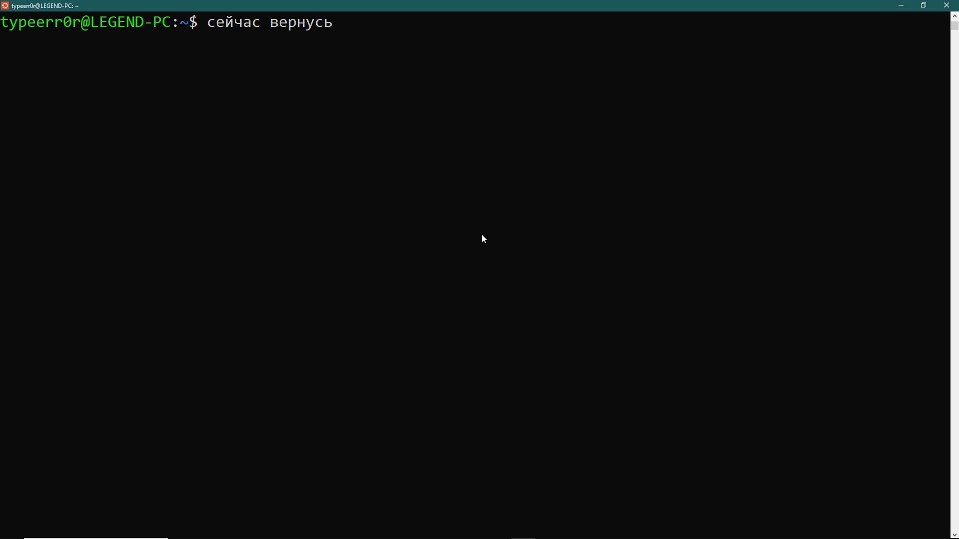
Switch from Windows Terminal to the Twitch stream chat browser window.
key("alt+Tab")
key("alt+Tab")
key("alt+Tab")
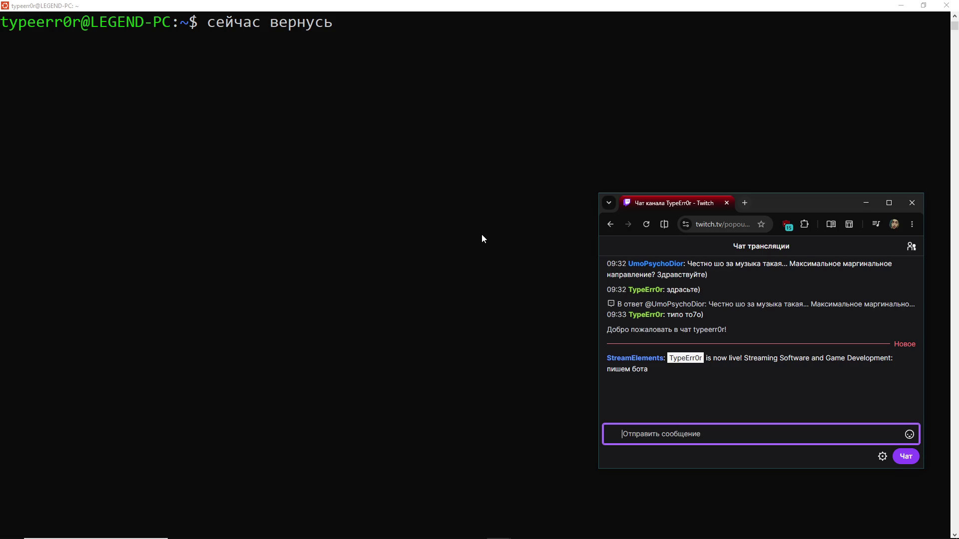
Open the hitmo music tab in Chrome and play the CHRISTIAN POELL track.
key("alt+Tab")
key("Tab")
key("Tab")
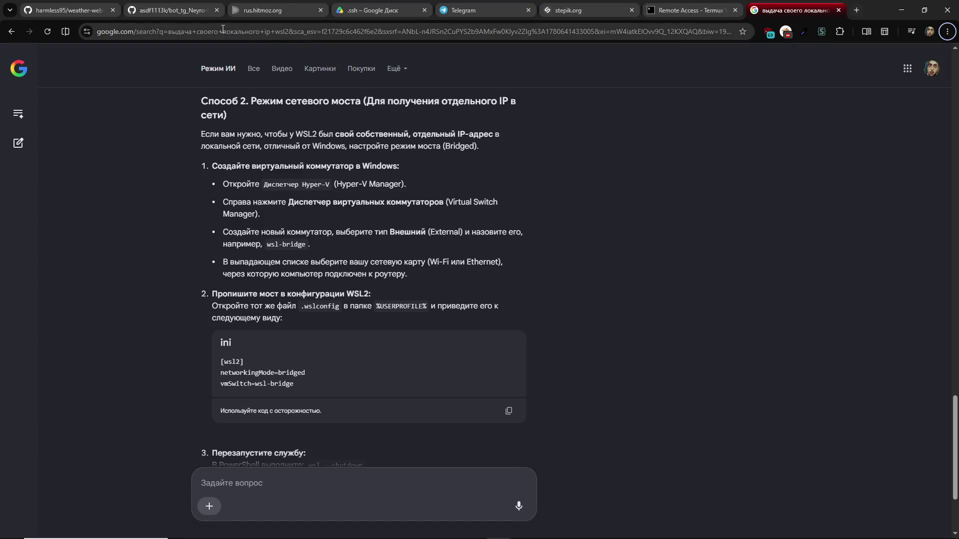
left_click(283, 7)
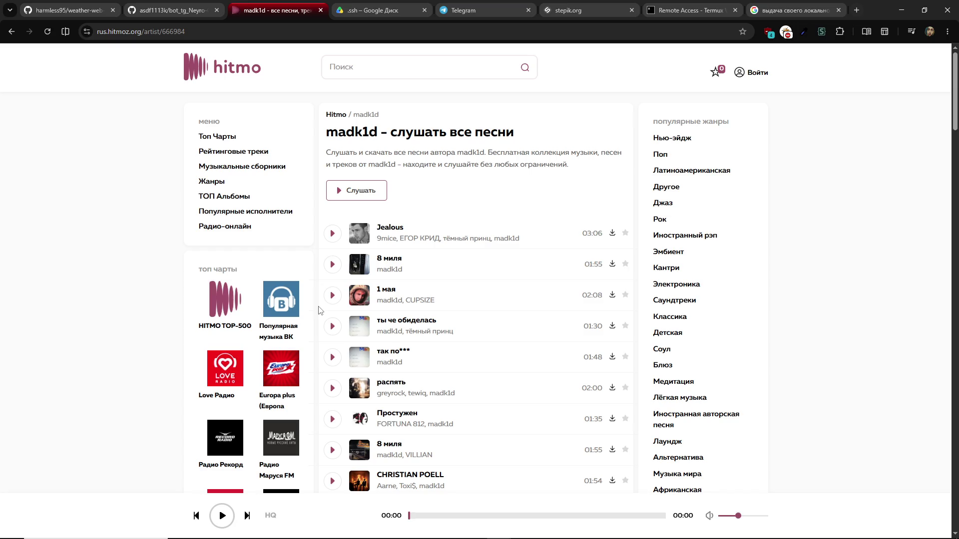
left_click(332, 484)
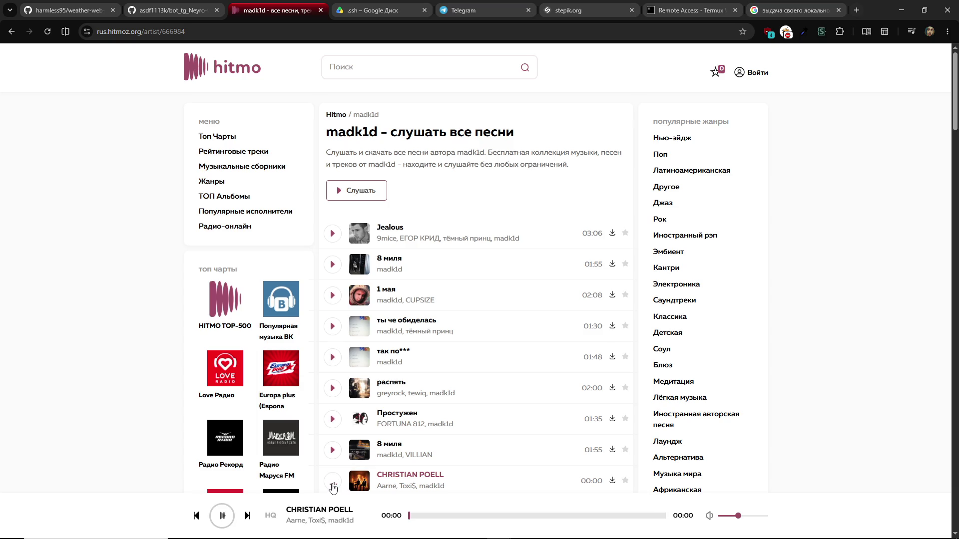
left_click(384, 490)
left_click(389, 166)
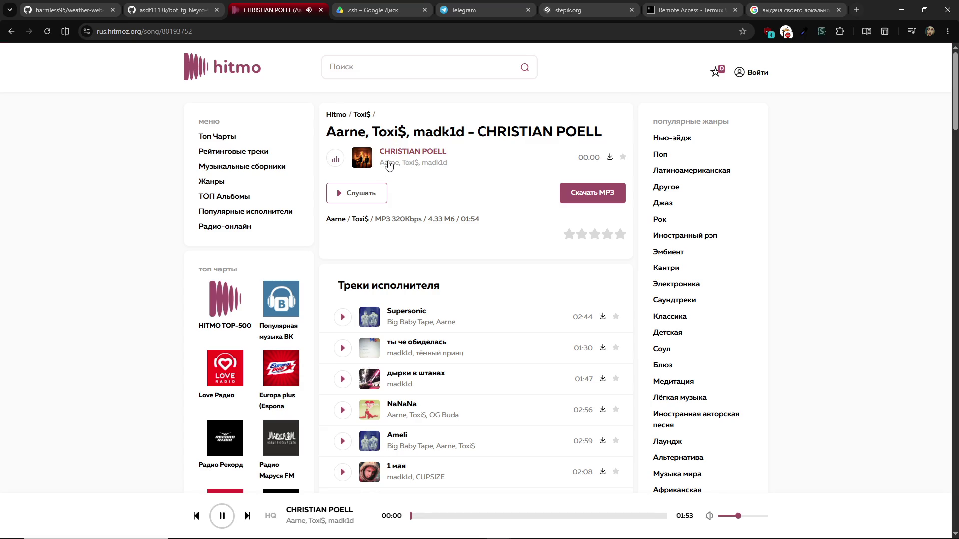
Play all Toxi$ songs starting with NOBODY, then return to the terminal.
left_click(363, 116)
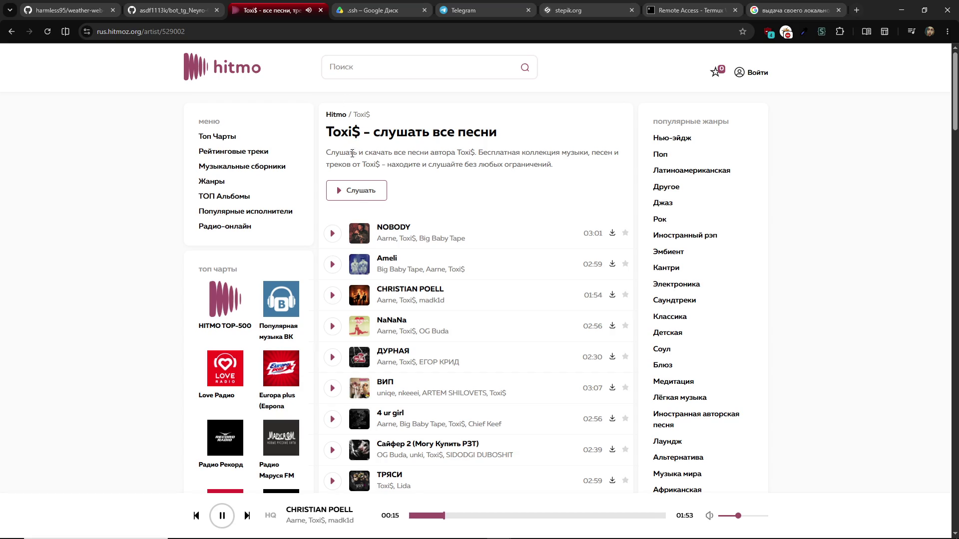
left_click(374, 199)
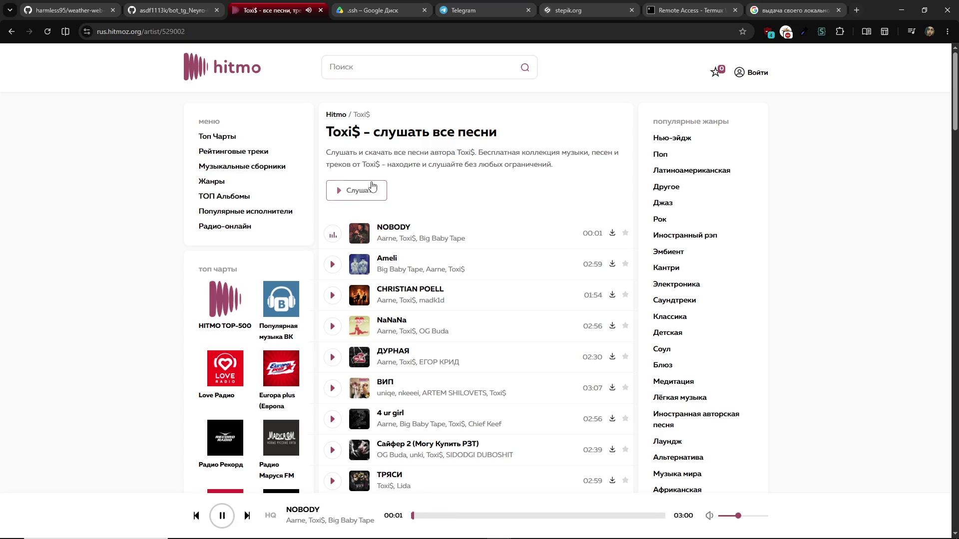
key("alt+Tab")
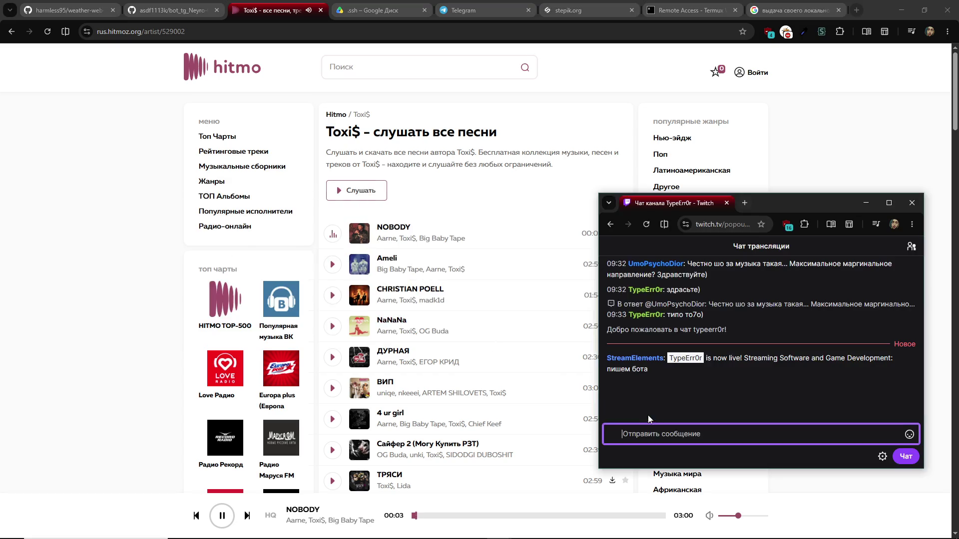
key("alt+Tab")
left_click(436, 254)
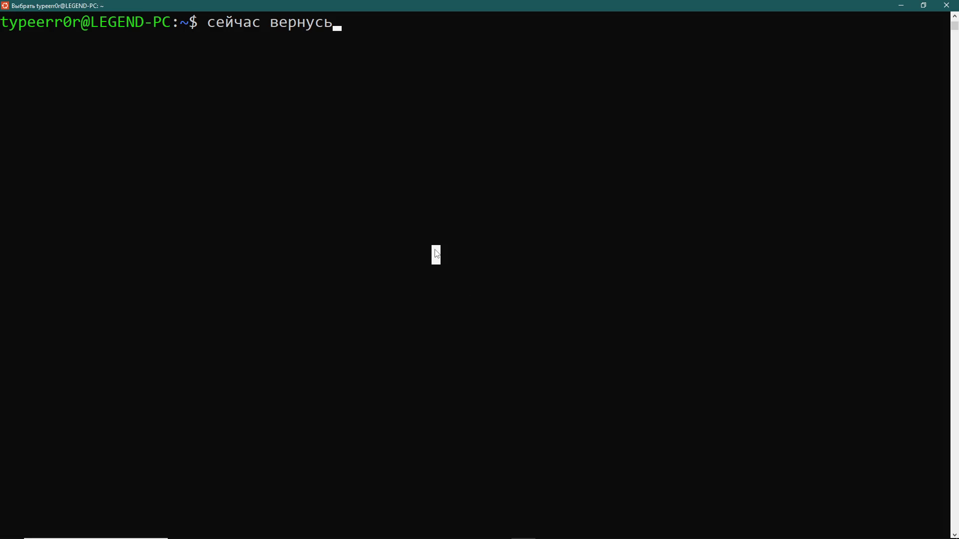
Clear the terminal screen and make the terminal font smaller.
key("Escape")
key("Return")
type("clear")
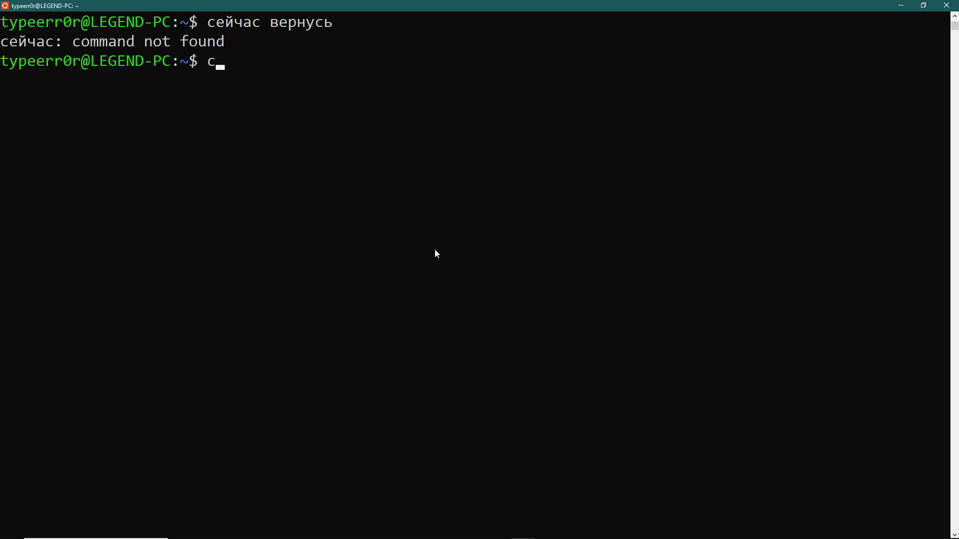
key("Return")
key("ctrl+minus")
key("ctrl+minus")
key("ctrl+minus")
Run ls, retry clear past typos until the screen is empty, then open File Explorer.
type("ls")
key("Return")
type("cler")
key("Return")
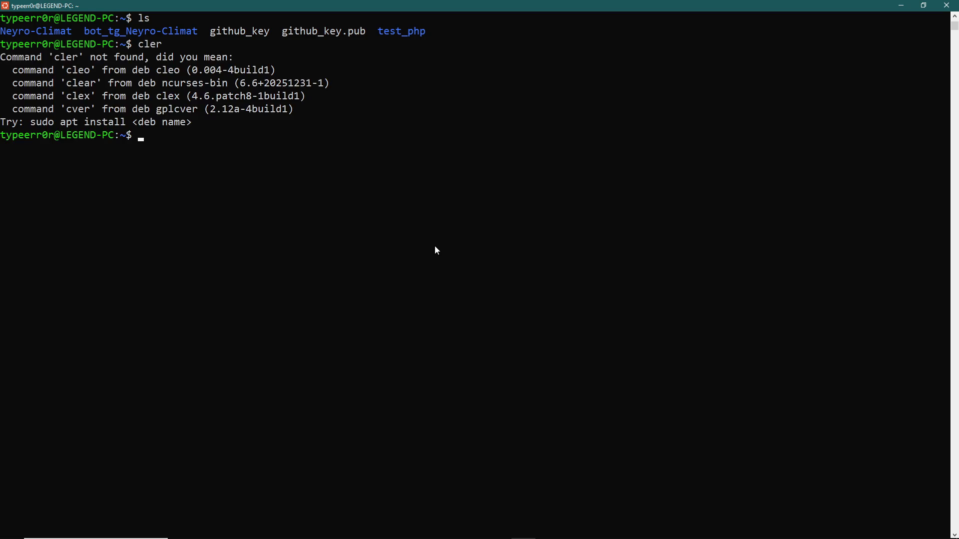
type("clea")
key("Return")
type("rclear")
key("Return")
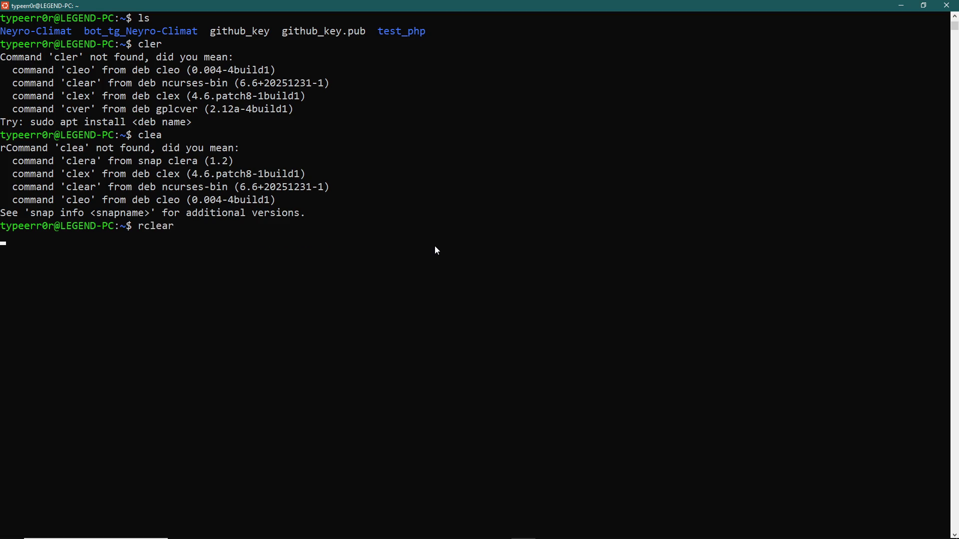
type("clear")
key("Return")
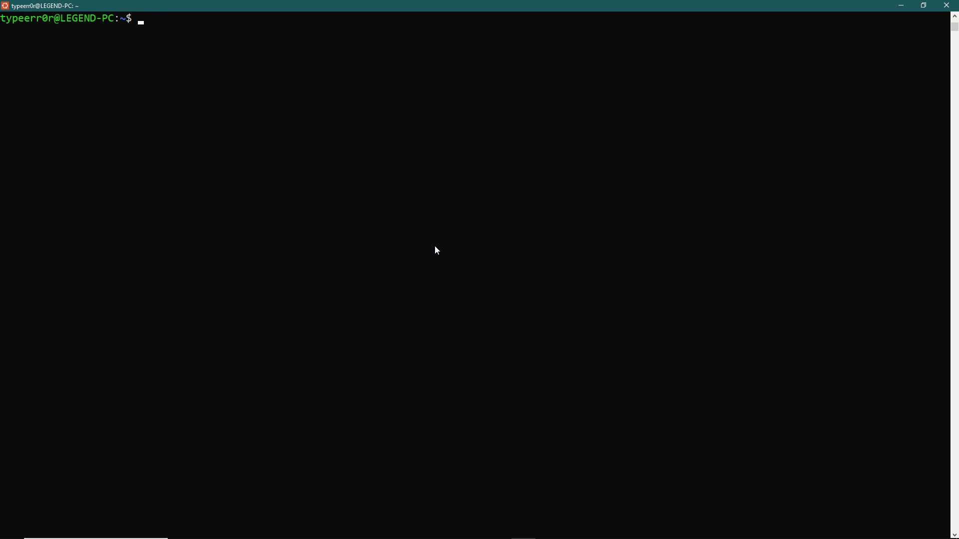
key("alt+Tab")
key("alt+Tab")
key("alt+Tab")
key("alt+Tab")
key("alt+Tab")
key("alt+Tab")
key("alt+Tab")
key("alt+Tab")
key("super+e")
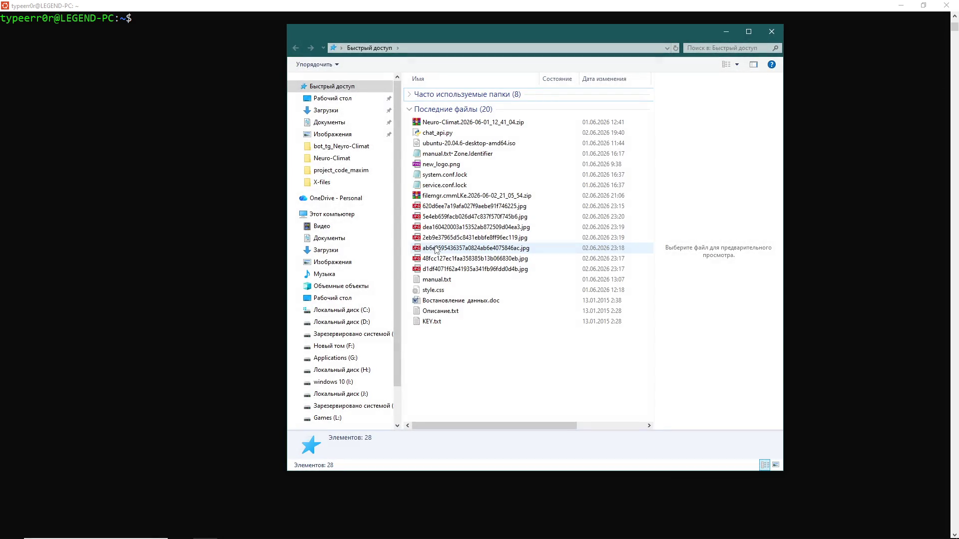
Allow the PC to be discoverable on the Сеть 154 network.
key("XF86AudioPlay")
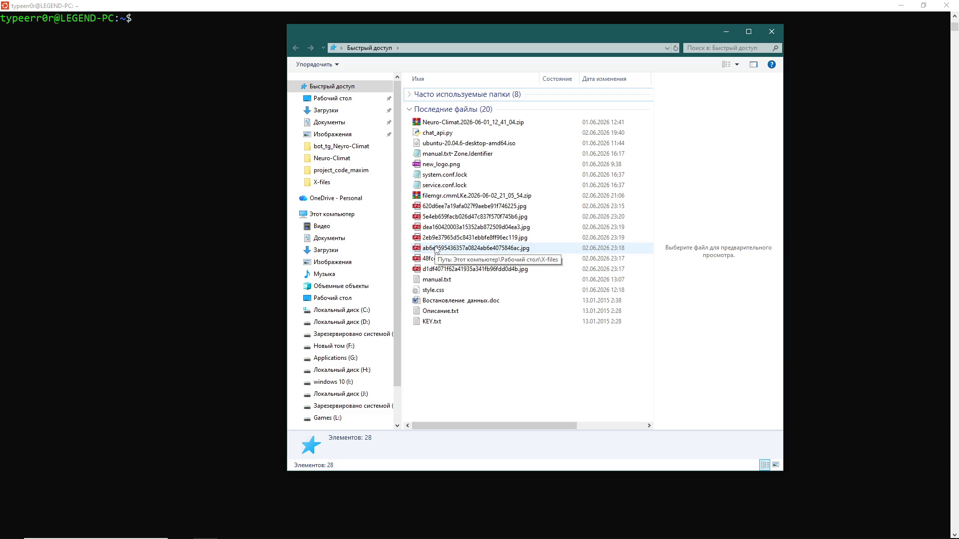
key("alt+Tab")
key("alt+Tab")
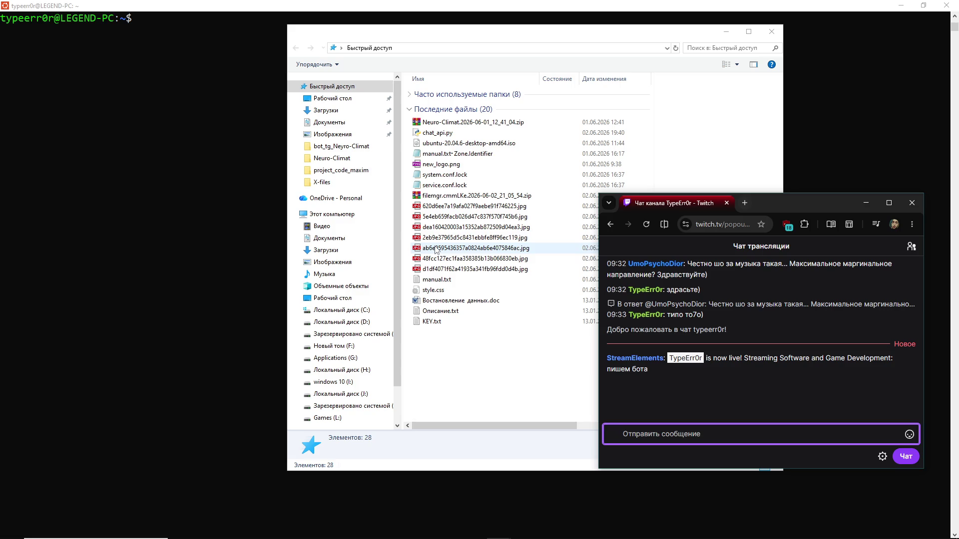
mouse_move(499, 534)
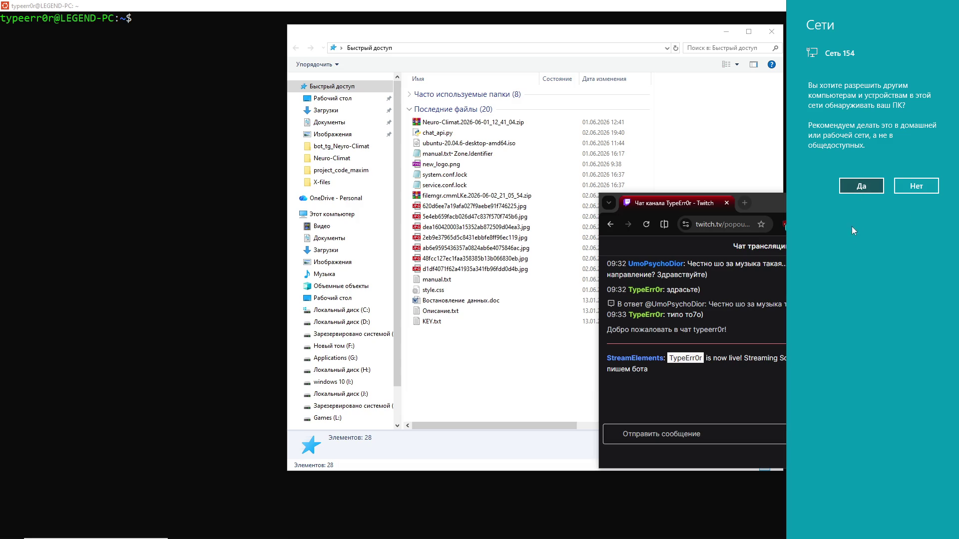
left_click(859, 186)
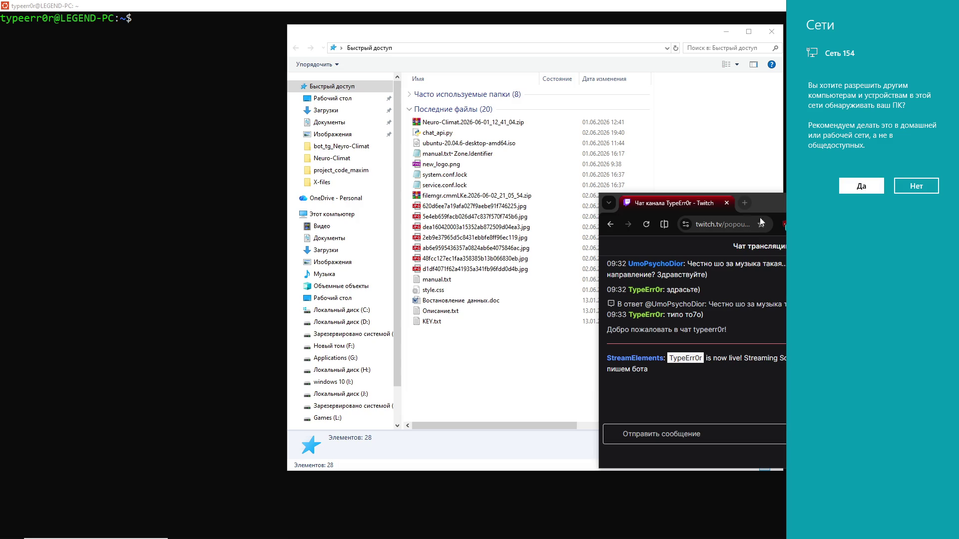
scroll(302, 362, "down", 1)
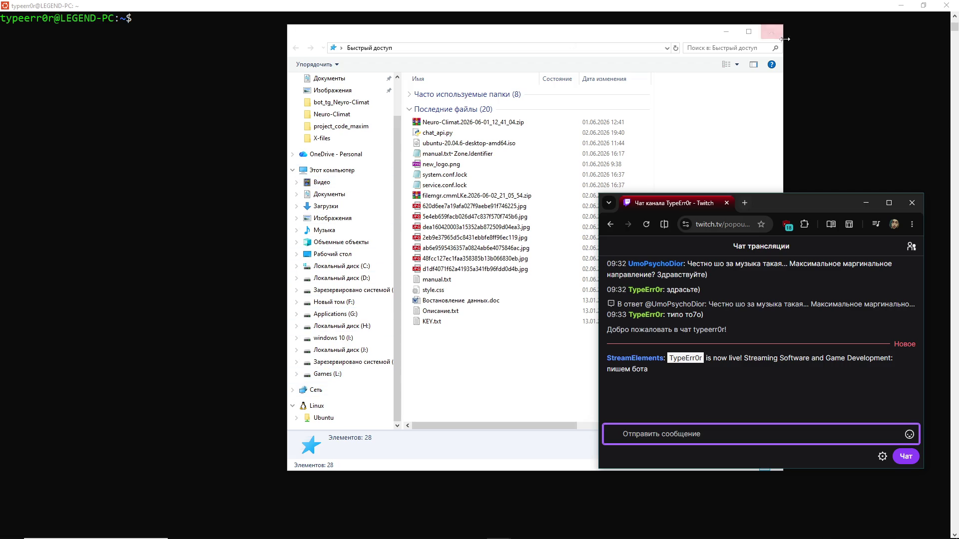
Close File Explorer and open a fresh Explorer window over the terminal.
left_click(772, 32)
left_click(444, 284)
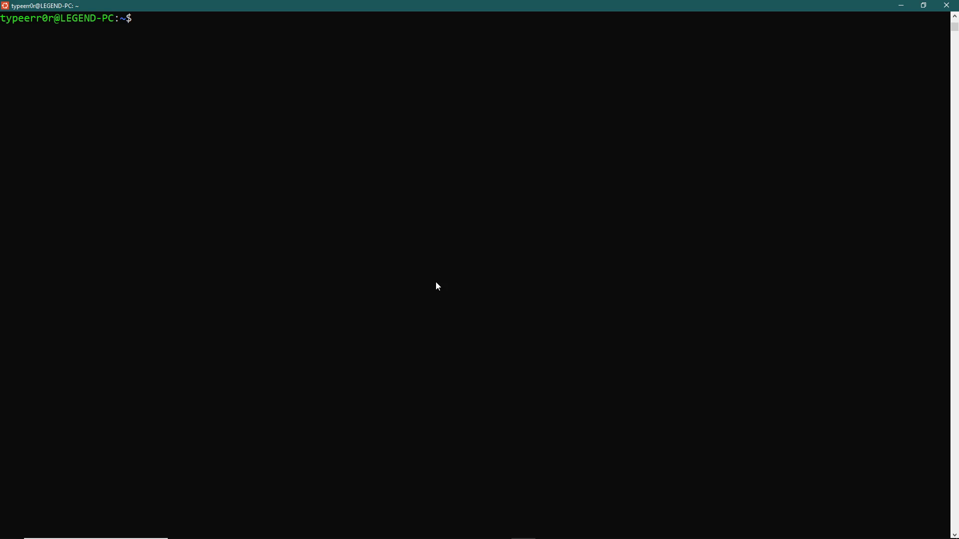
key("alt+Tab")
key("alt+Tab")
key("alt+Tab")
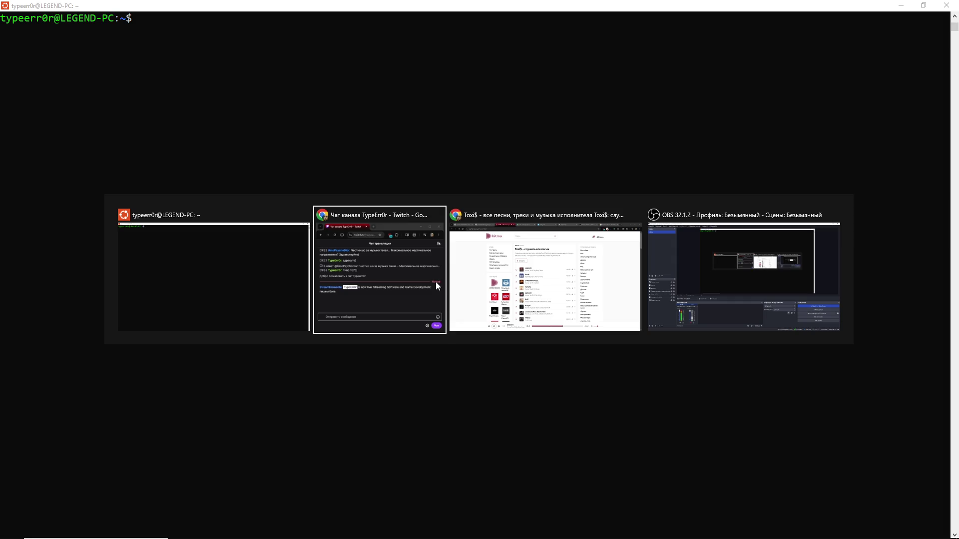
key("super+e")
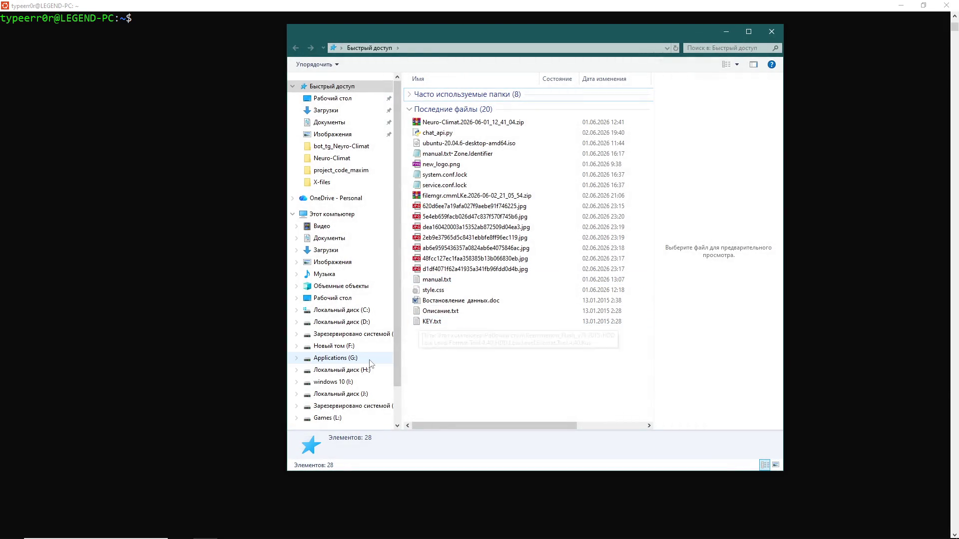
scroll(370, 366, "down", 1)
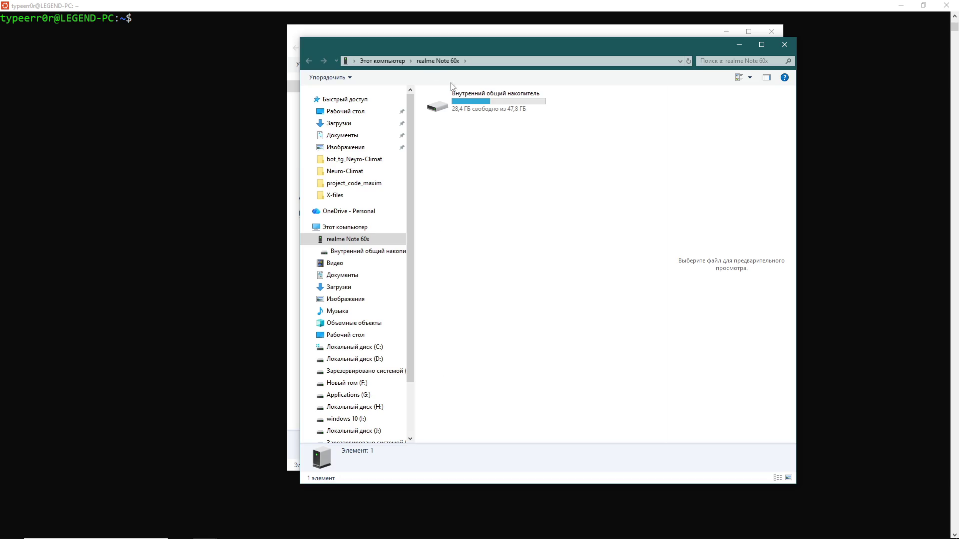
Open the realme Note 60x internal shared storage and close the extra Explorer windows.
double_click(469, 111)
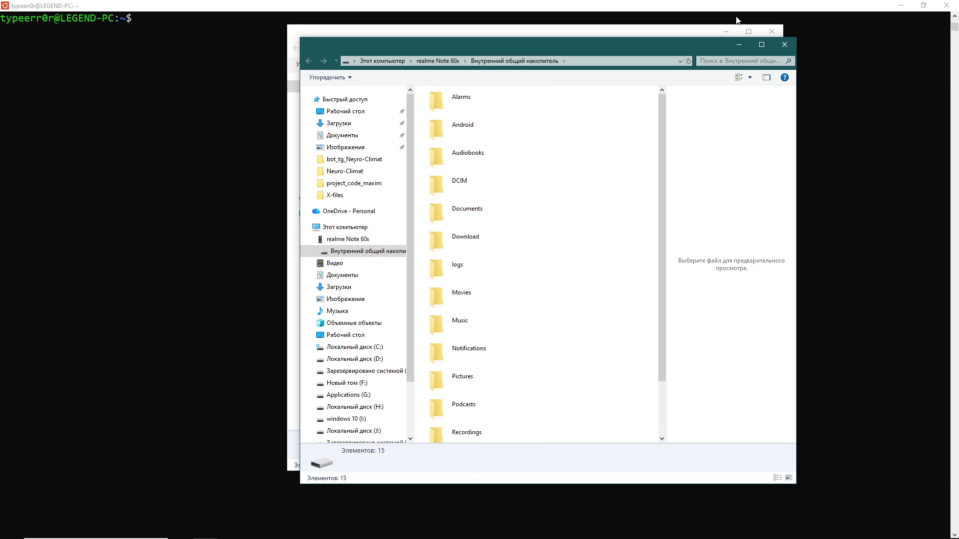
left_click(772, 31)
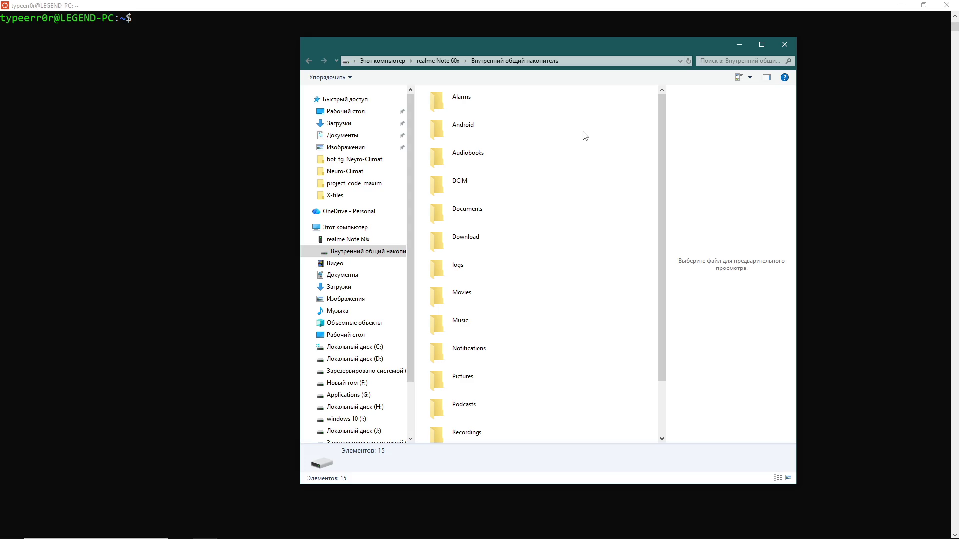
key("alt+F4")
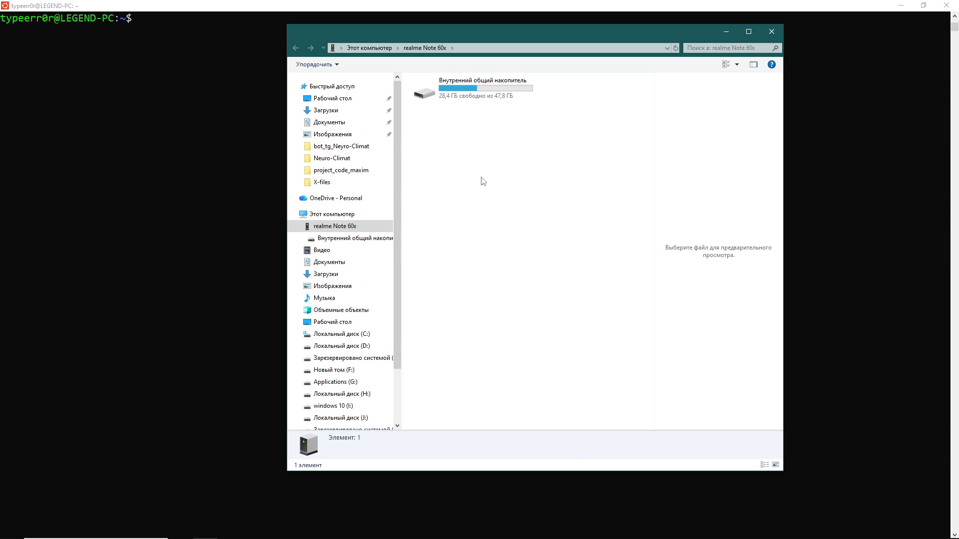
Switch to the Twitch chat and lower the system volume to 38.
key("alt+Tab")
key("Tab")
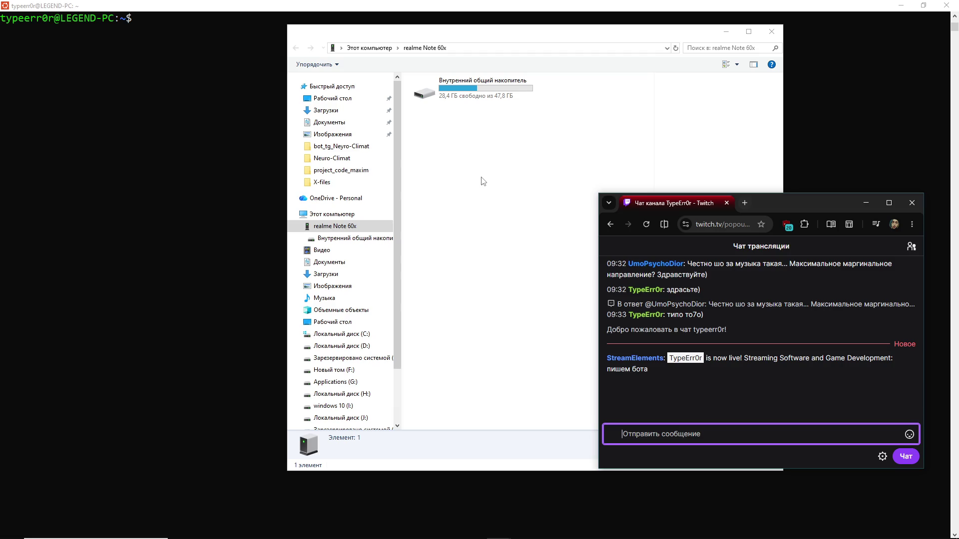
key("XF86AudioRaiseVolume")
key("XF86AudioLowerVolume")
key("XF86AudioLowerVolume")
key("XF86AudioLowerVolume")
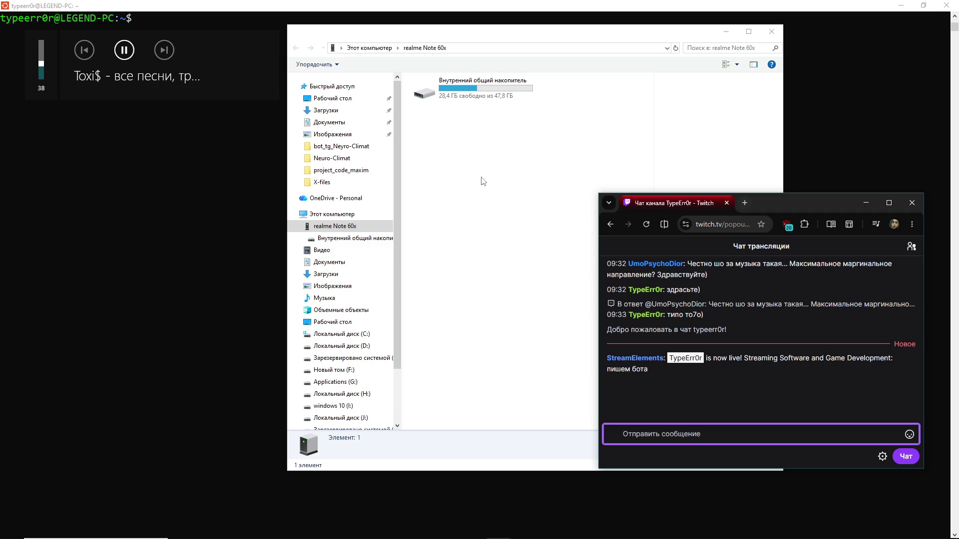
Open the phone's Android folder and look inside media, lowering the volume to 12.
double_click(480, 102)
key("XF86AudioLowerVolume")
key("XF86AudioLowerVolume")
key("XF86AudioLowerVolume")
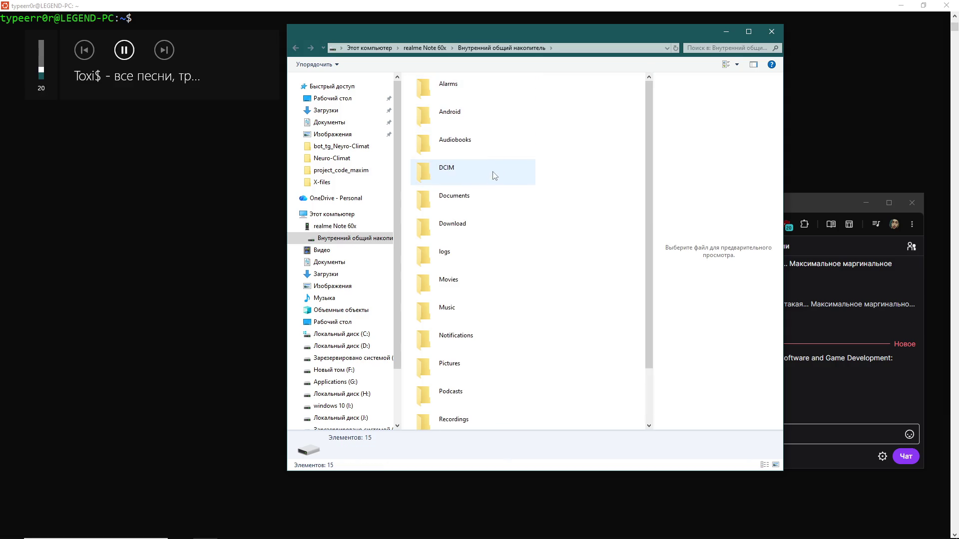
scroll(482, 257, "down", 1)
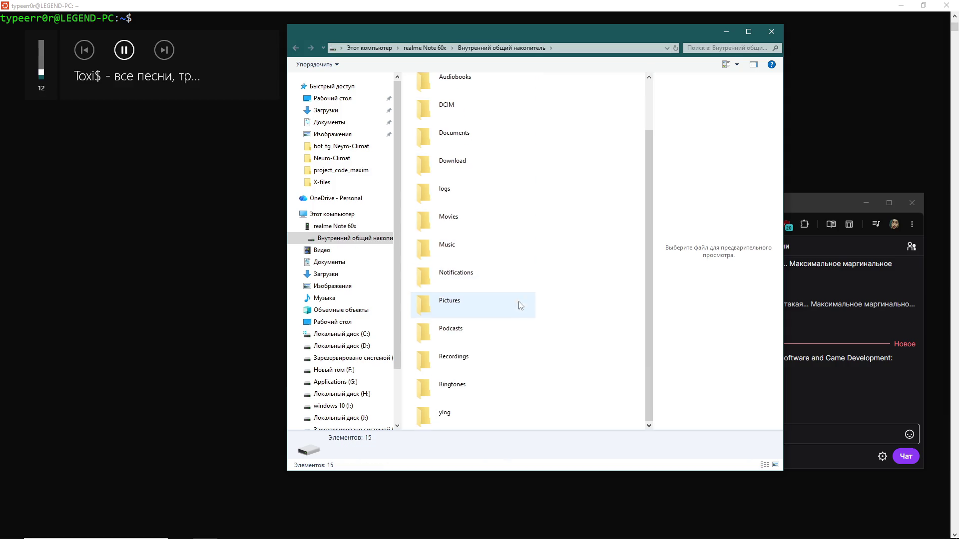
scroll(511, 264, "up", 1)
scroll(507, 299, "down", 1)
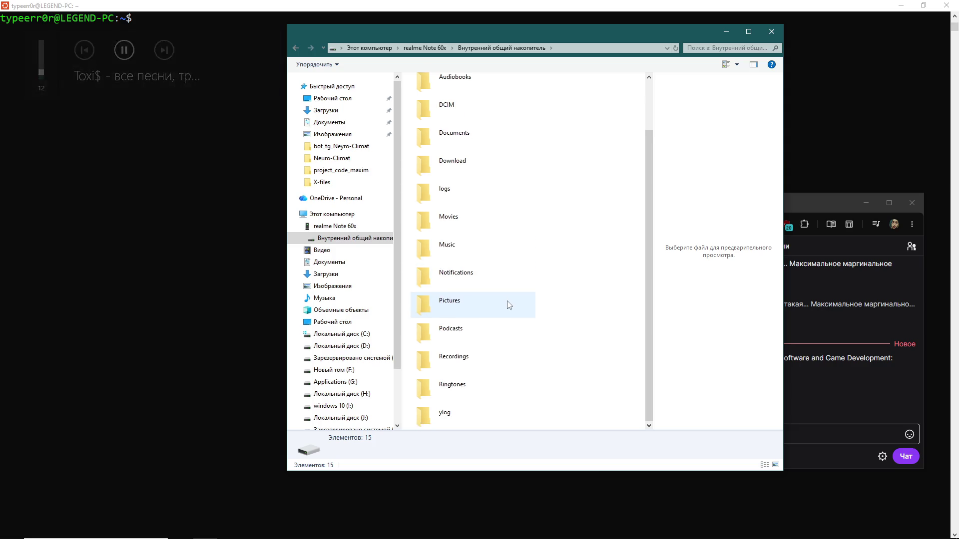
scroll(495, 310, "up", 1)
double_click(464, 114)
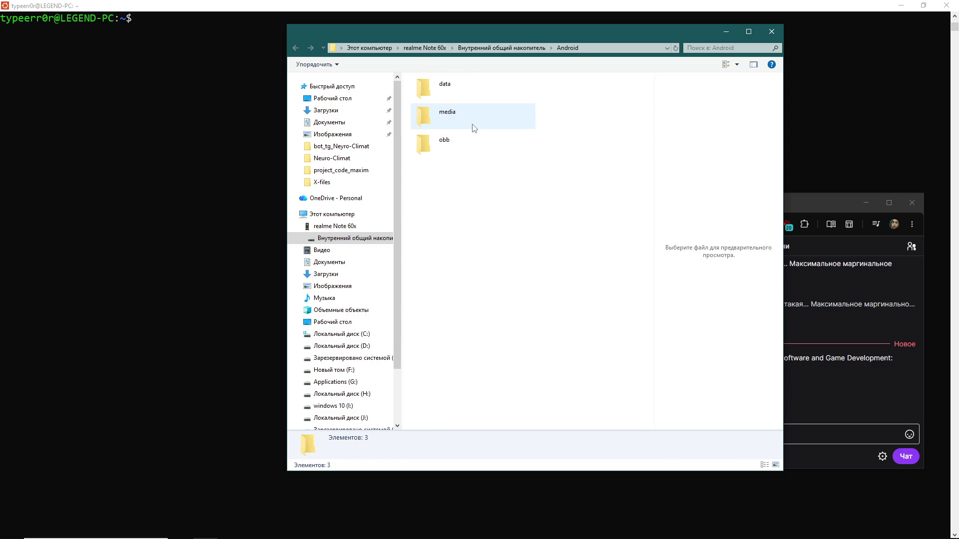
left_click(465, 114)
double_click(464, 113)
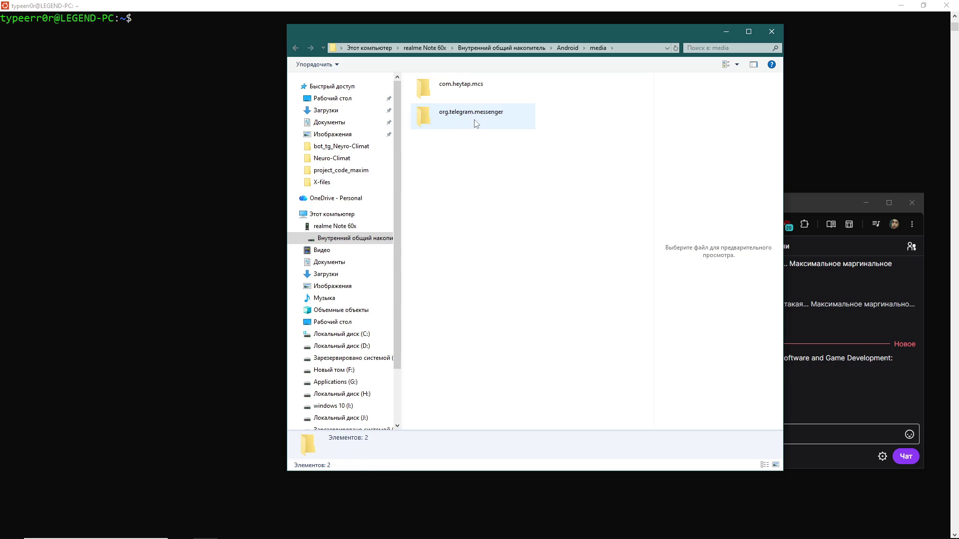
key("alt+Left")
double_click(463, 112)
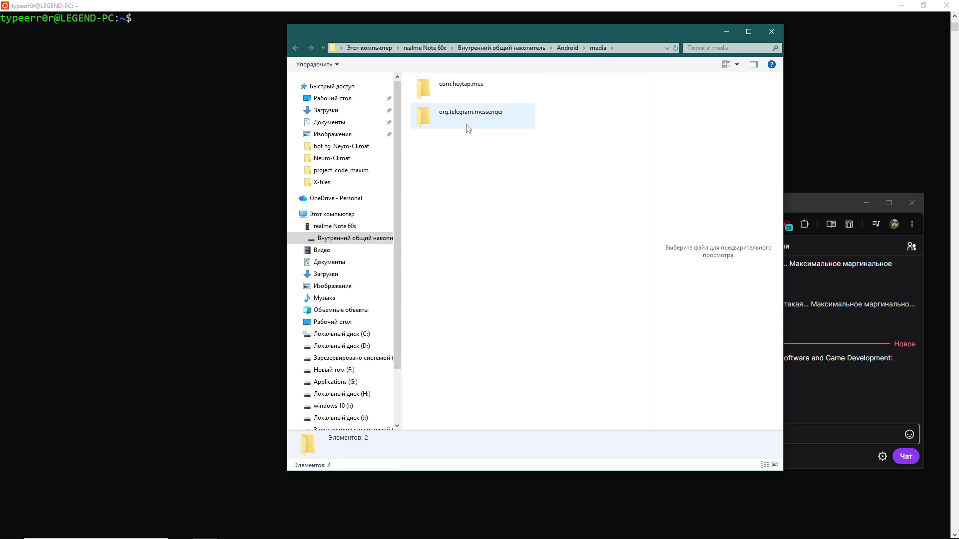
key("alt+Left")
Open Android\data and scroll through its 330 app folders.
left_click(466, 90)
double_click(466, 89)
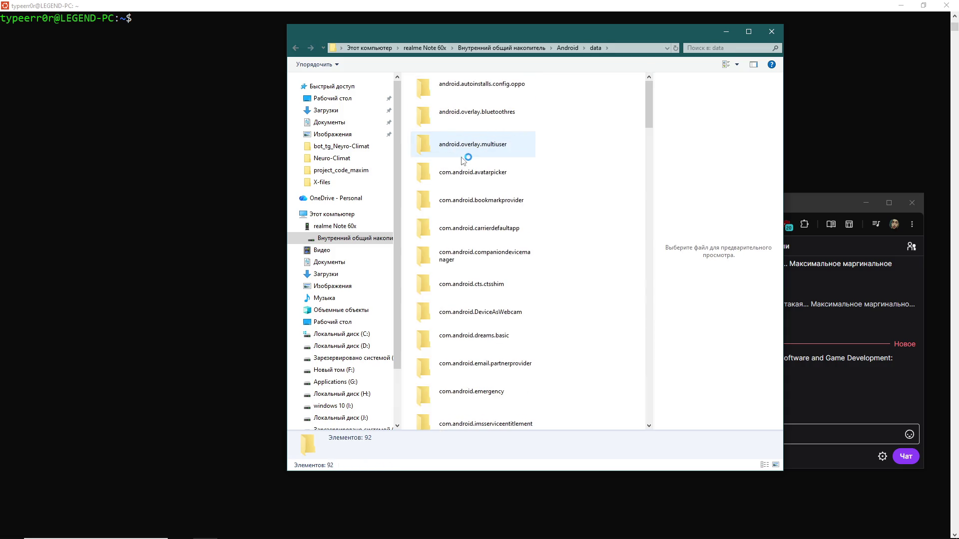
scroll(469, 229, "down", 3)
scroll(470, 229, "down", 18)
scroll(469, 261, "down", 20)
scroll(469, 260, "down", 20)
scroll(470, 261, "down", 20)
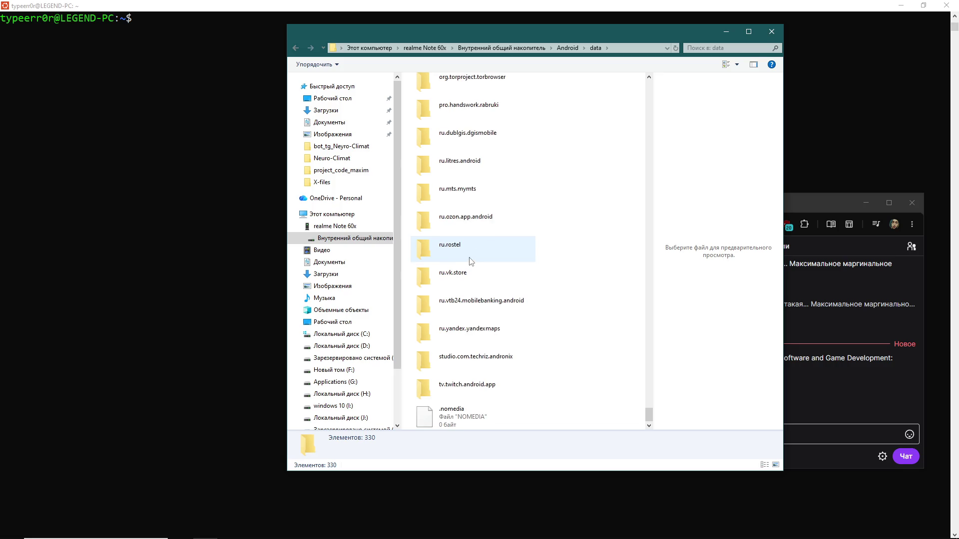
mouse_move(649, 422)
left_mouse_down()
mouse_move(663, 353)
mouse_move(639, 88)
left_mouse_up()
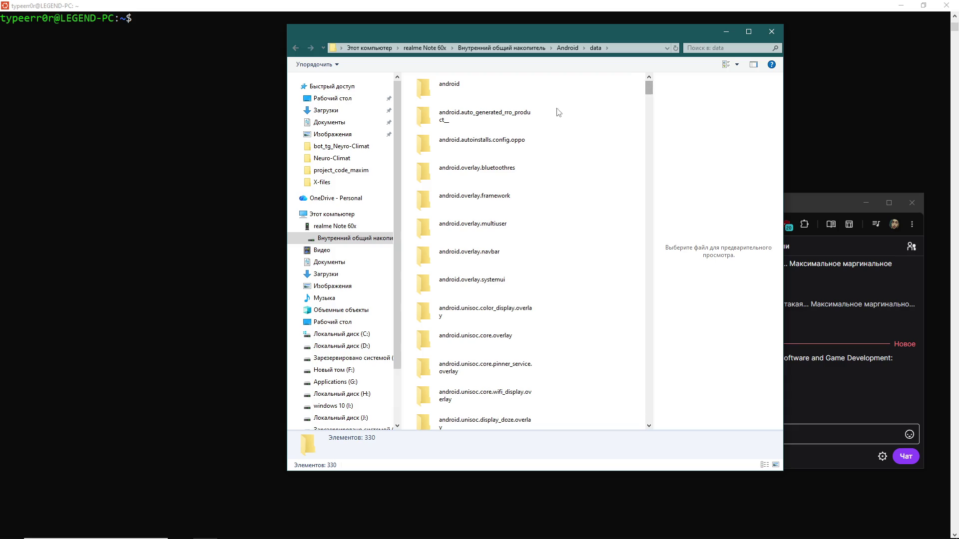
Raise the music volume and move the Twitch chat window to the screen bottom.
key("XF86AudioRaiseVolume")
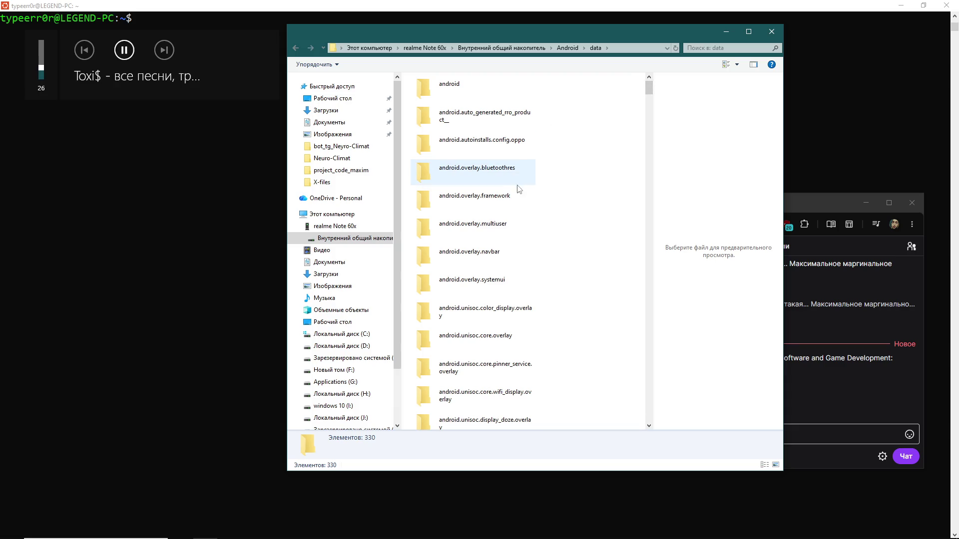
key("XF86AudioRaiseVolume")
key("XF86AudioRaiseVolume")
key("XF86AudioRaiseVolume")
key("alt+Tab")
key("Tab")
key("Tab")
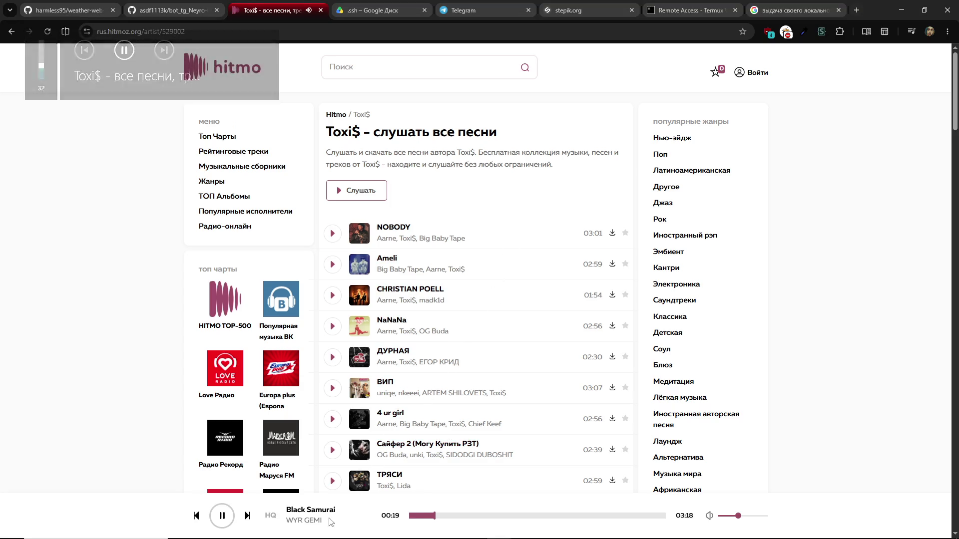
key("alt+Tab")
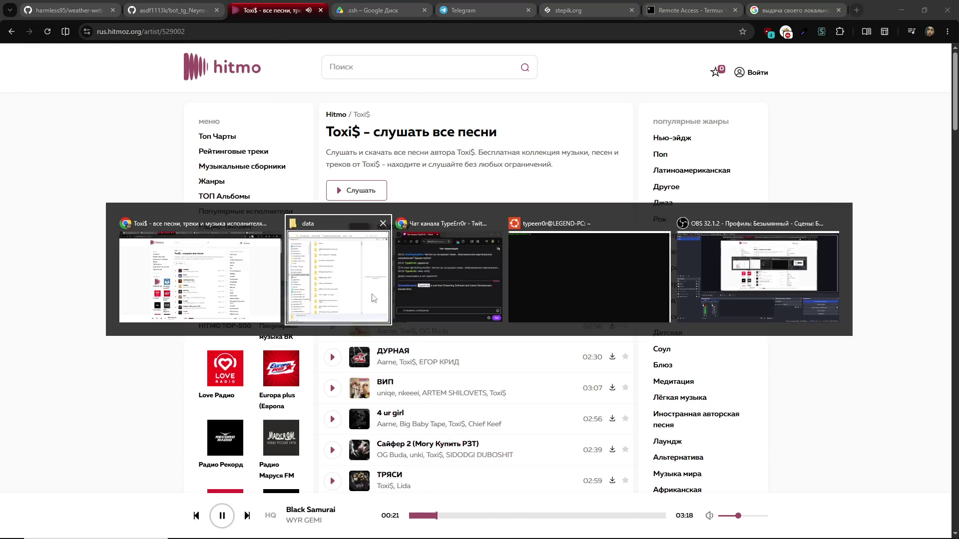
key("alt+Tab")
key("Tab")
key("Tab")
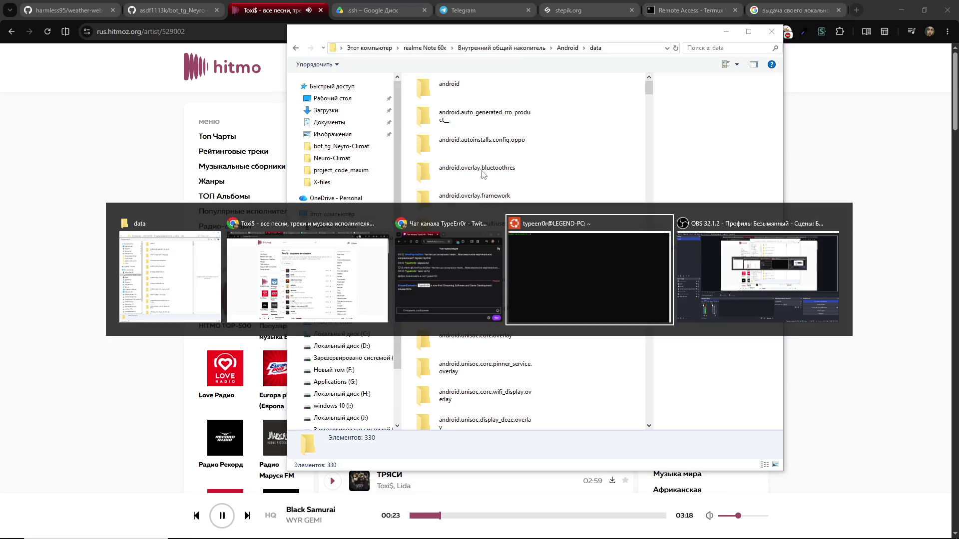
key("alt+Tab")
key("Tab")
key("Tab")
left_click(725, 405)
key("alt+Tab")
key("alt+Tab")
key("Tab")
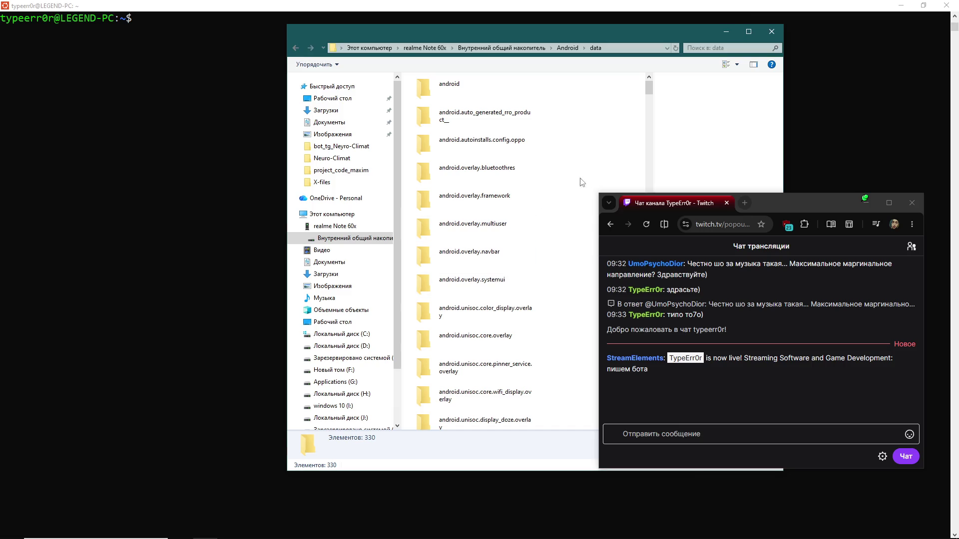
left_click_drag(789, 212, 755, 443)
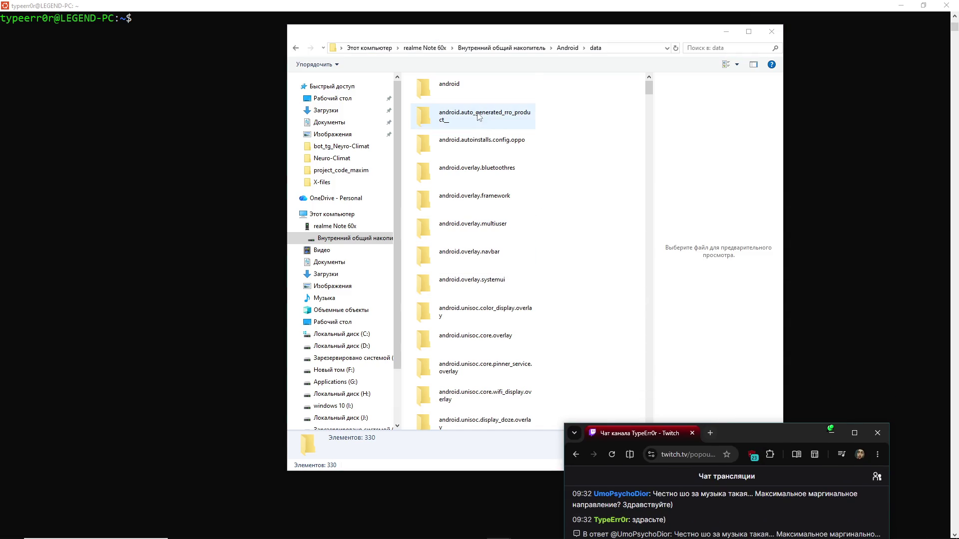
Close the Android\data Explorer window, leaving the hitmo Toxi$ page in front.
left_click(501, 86)
left_click(474, 116)
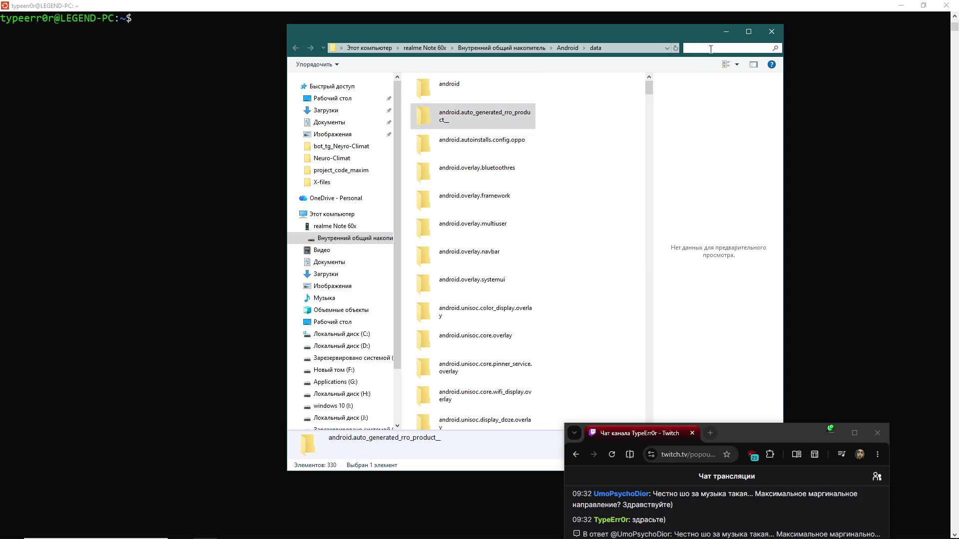
left_click(726, 31)
key("alt+Tab")
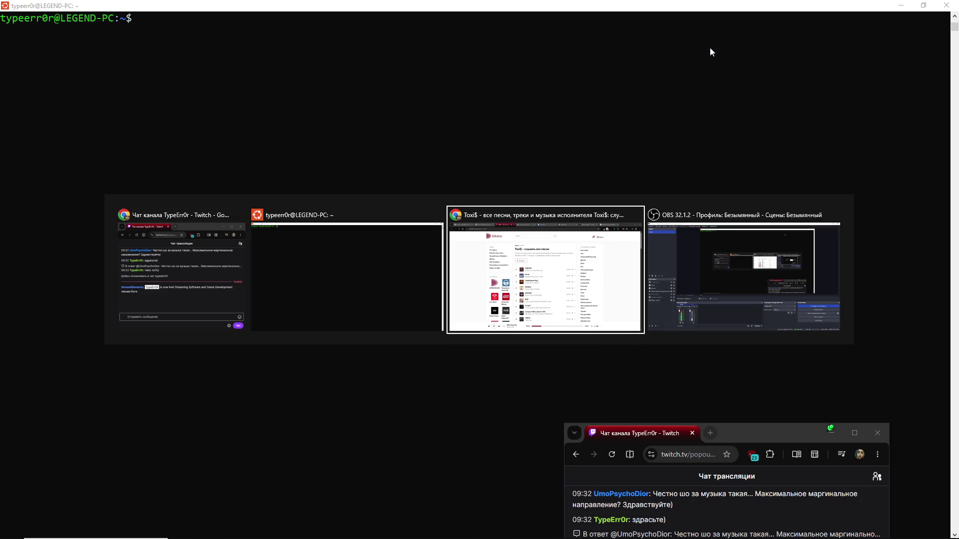
key("alt+Tab")
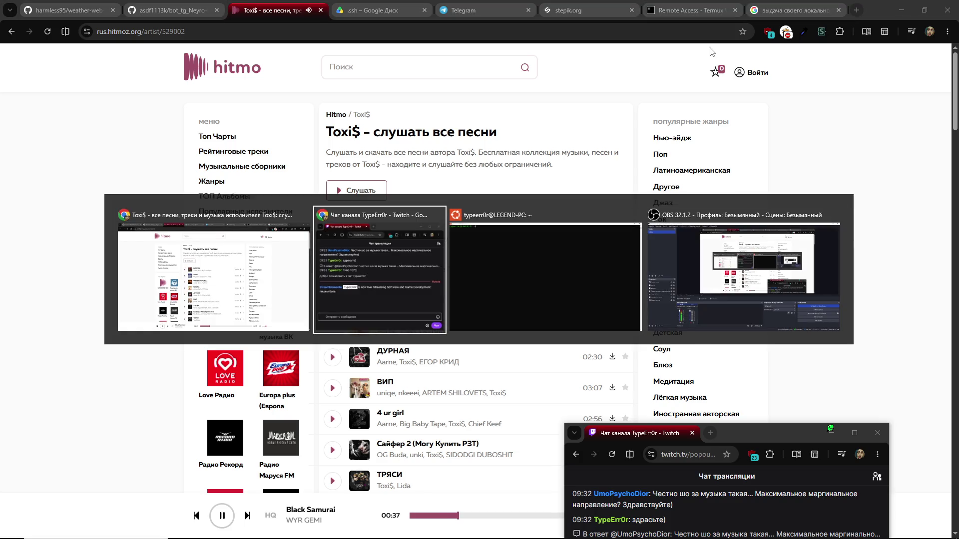
Open File Explorer over OBS on Этот компьютер, showing the realme Note 60x among 12 devices.
key("alt+Tab")
key("alt+Tab")
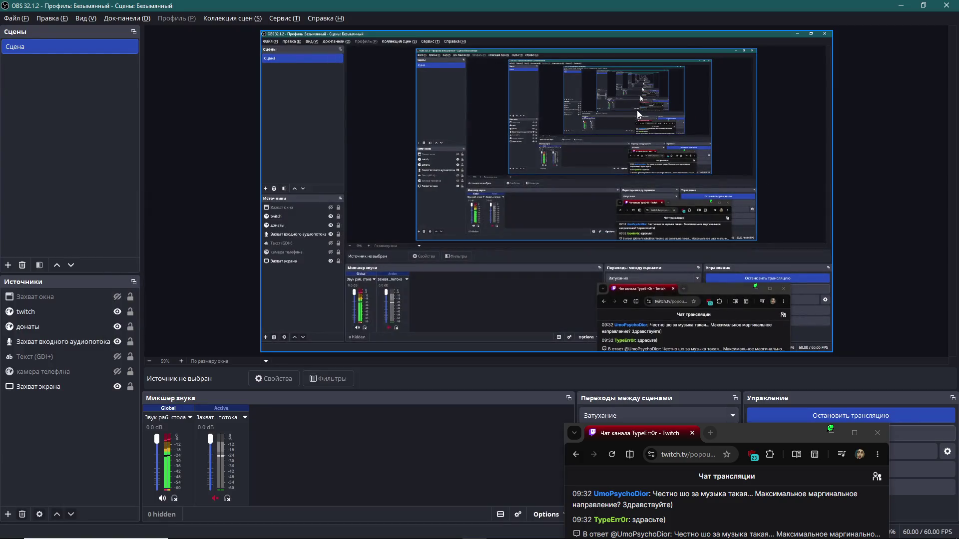
key("super+e")
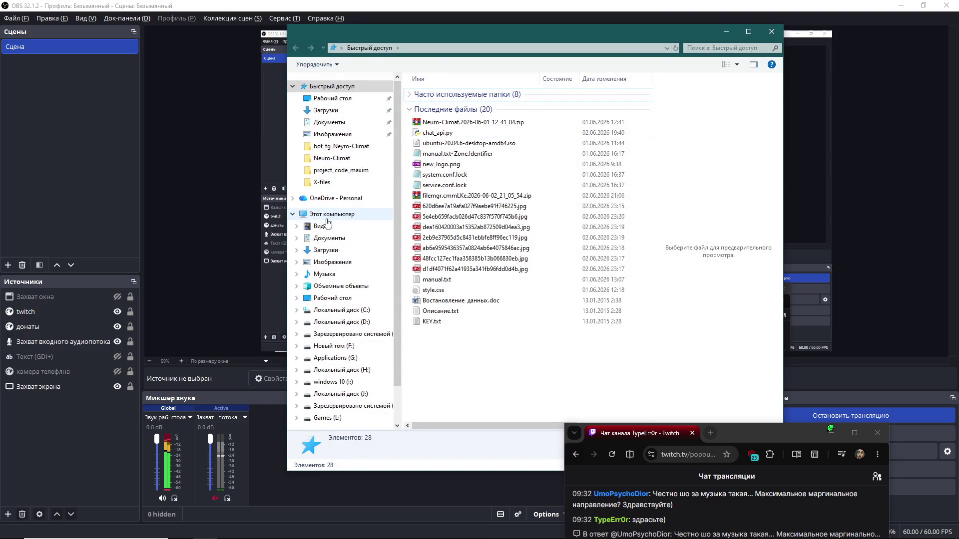
left_click(385, 231)
scroll(482, 304, "down", 5)
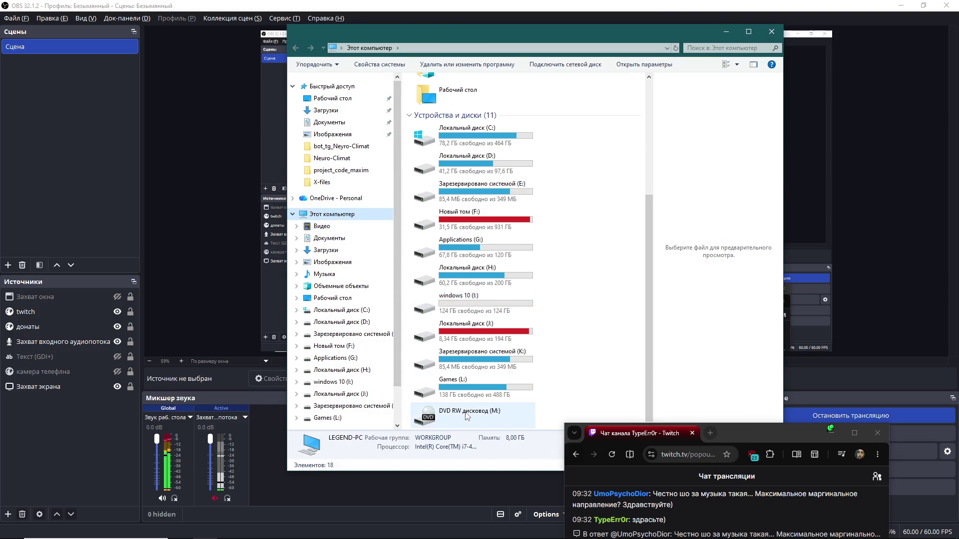
scroll(480, 205, "up", 5)
left_click(292, 215)
left_click(293, 215)
scroll(326, 329, "down", 1)
scroll(325, 329, "up", 1)
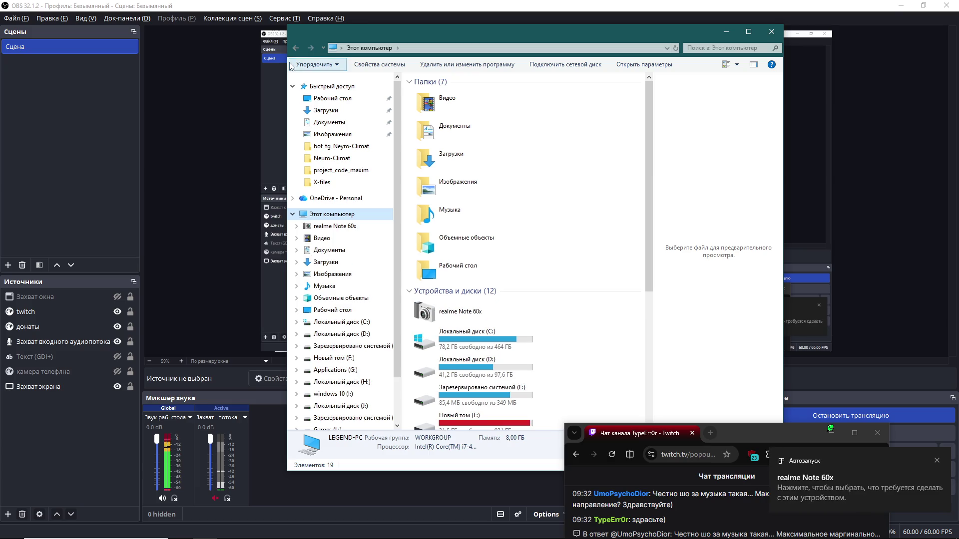
Open the realme Note 60x internal storage and browse to the DCIM\Camera photos.
double_click(470, 302)
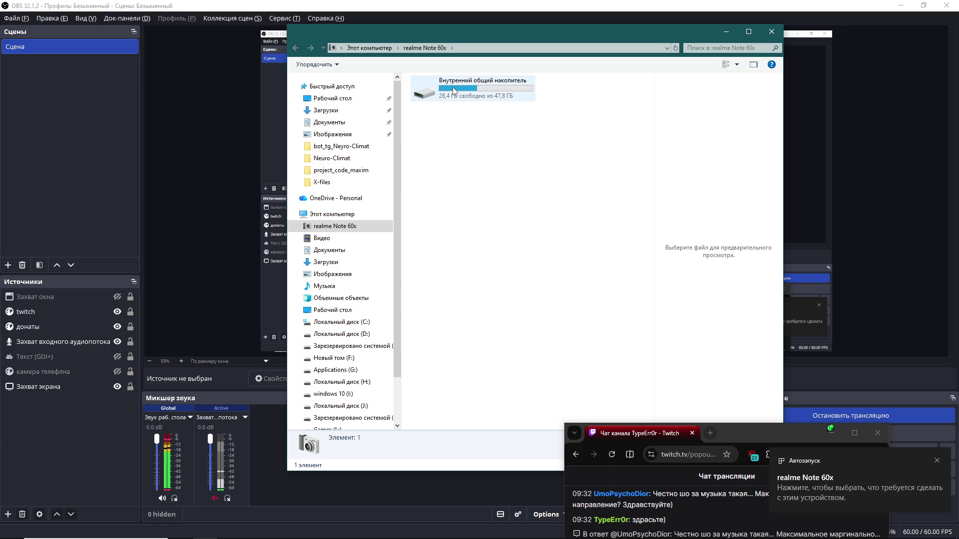
double_click(452, 87)
double_click(449, 114)
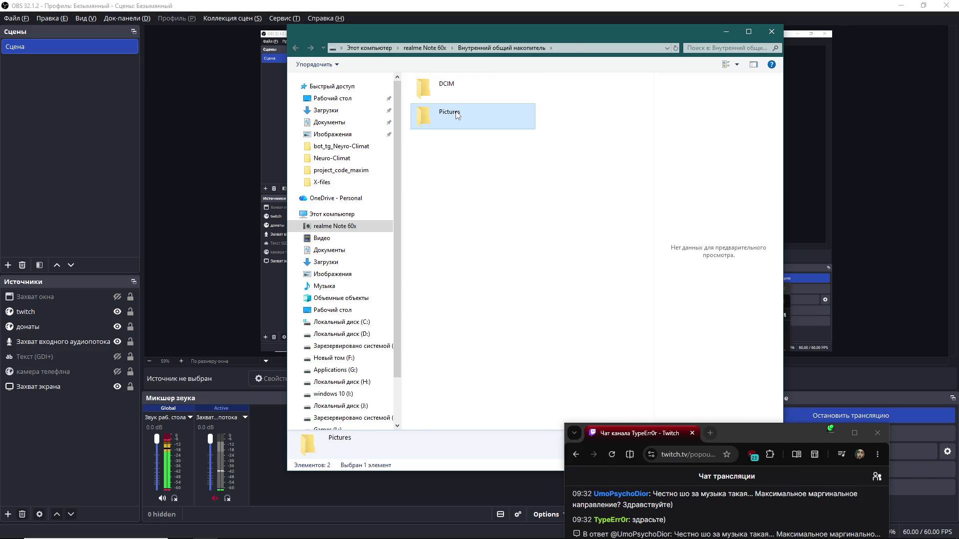
key("alt+Left")
double_click(448, 83)
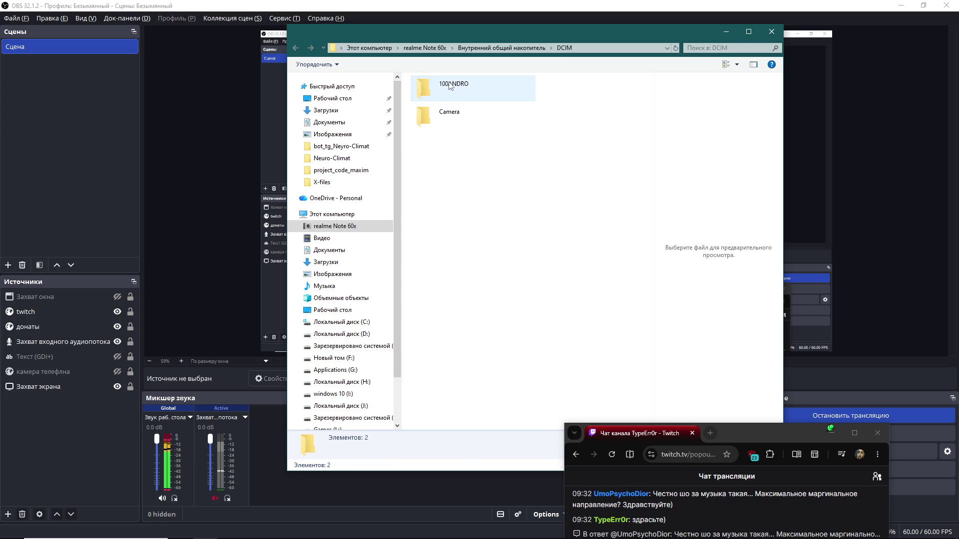
double_click(473, 83)
key("alt+Left")
double_click(467, 118)
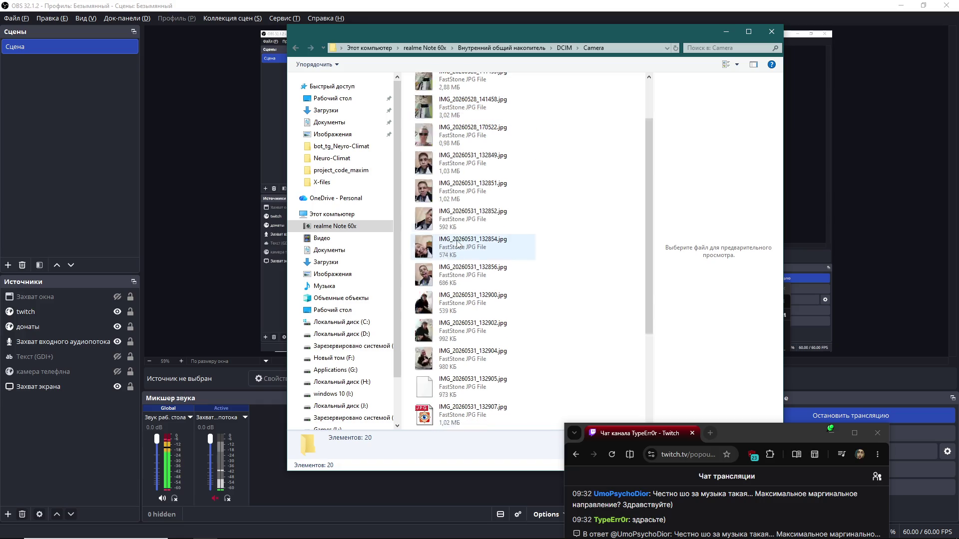
Return to the phone's internal shared storage listing 15 folders and move the chat window up-right.
key("alt+Up")
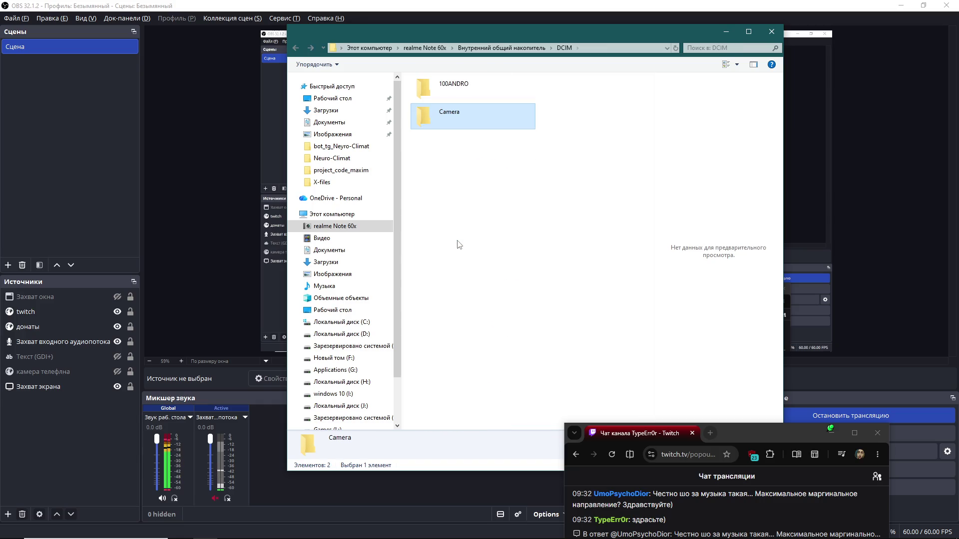
key("alt+Up")
key("alt+Up")
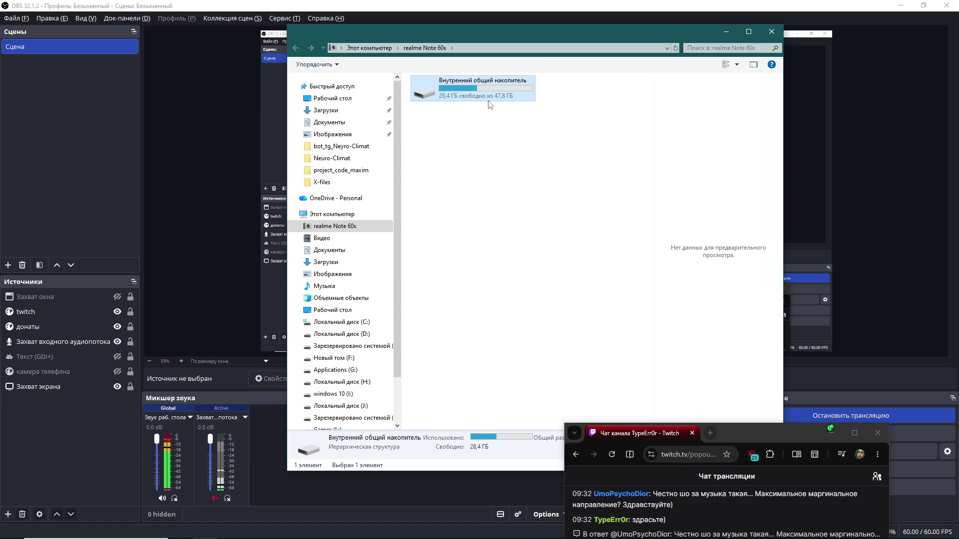
double_click(495, 82)
key("alt+Up")
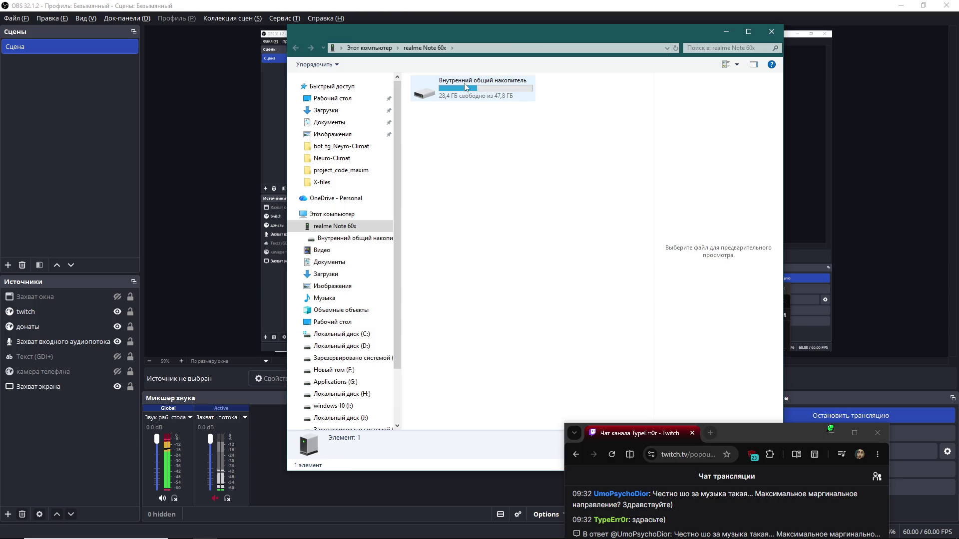
double_click(465, 88)
scroll(469, 274, "down", 2)
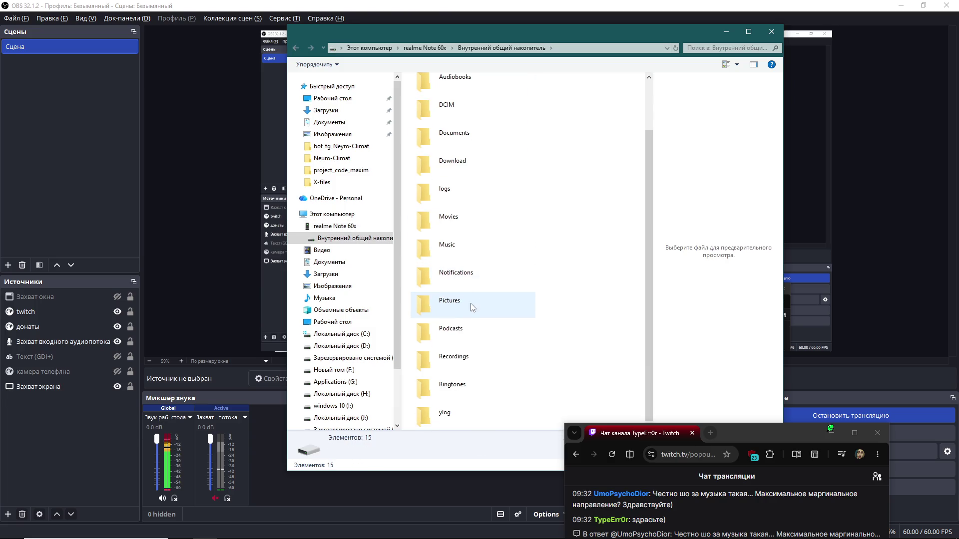
mouse_move(726, 438)
left_mouse_down()
mouse_move(806, 278)
mouse_move(806, 334)
mouse_move(821, 307)
left_mouse_up()
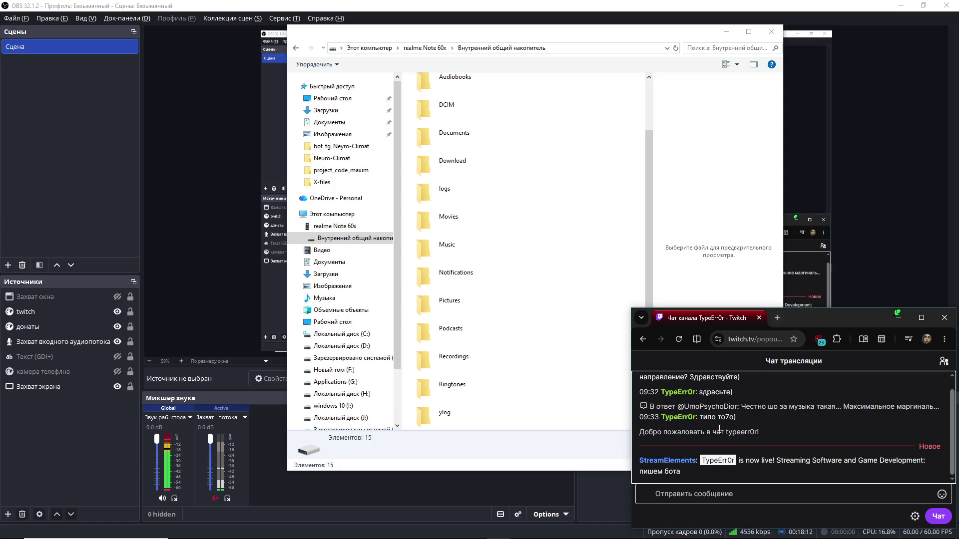
Nudge the Twitch chat window to the bottom right and drag the phone storage window left.
left_click(789, 495)
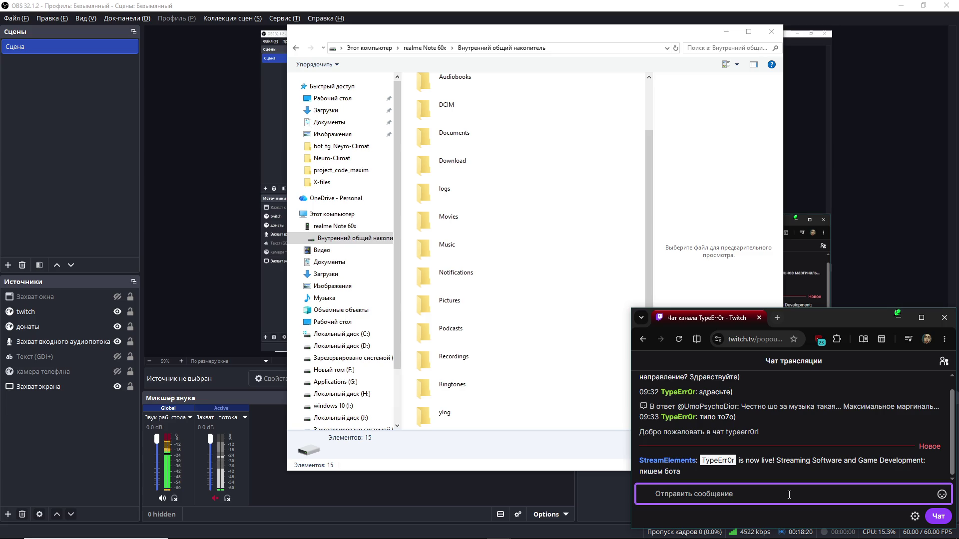
left_click(574, 317)
left_click(452, 362)
mouse_move(822, 327)
left_mouse_down()
mouse_move(811, 345)
mouse_move(841, 337)
left_mouse_up()
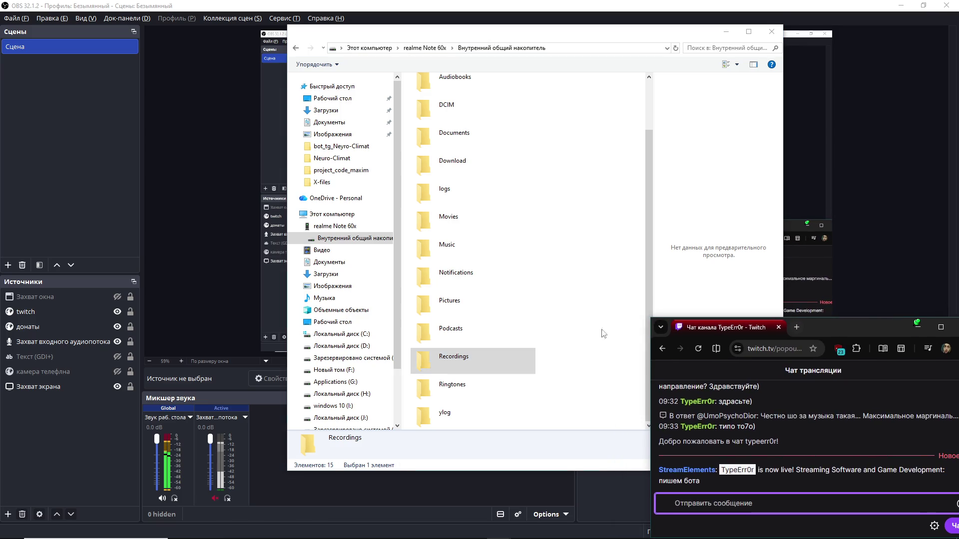
left_click(574, 310)
scroll(423, 300, "up", 1)
left_click_drag(590, 37, 442, 41)
left_click(359, 233)
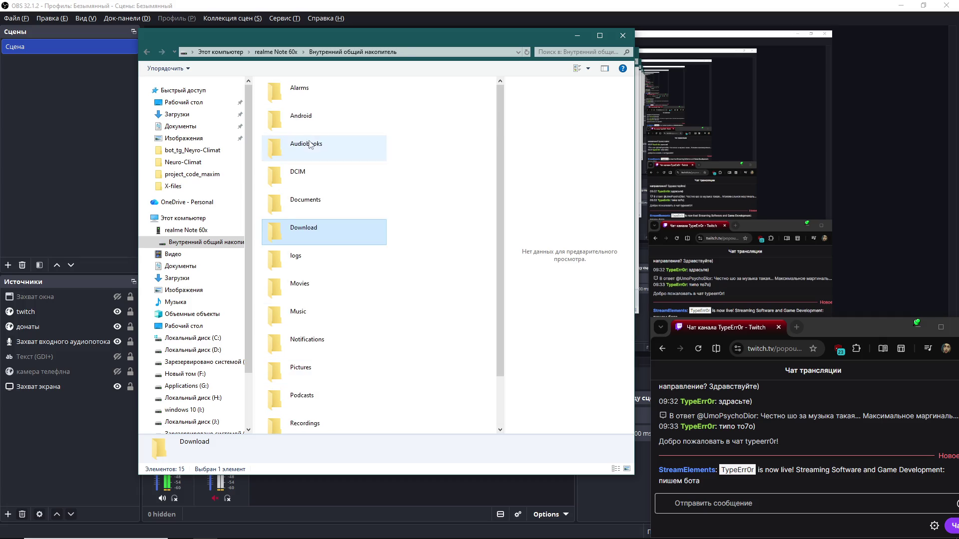
Open Android\data on the phone and search it for 'termux'.
left_click(310, 115)
double_click(309, 116)
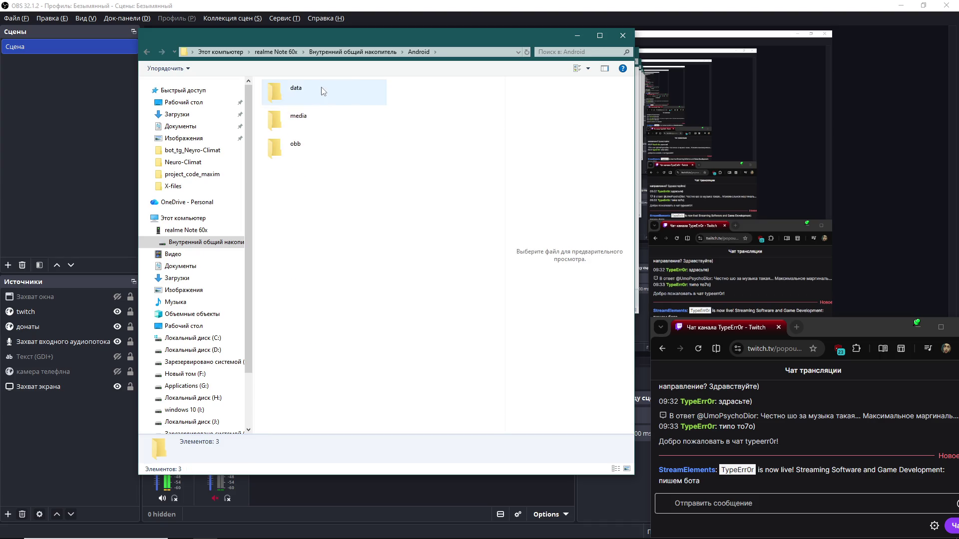
left_click(321, 86)
double_click(324, 103)
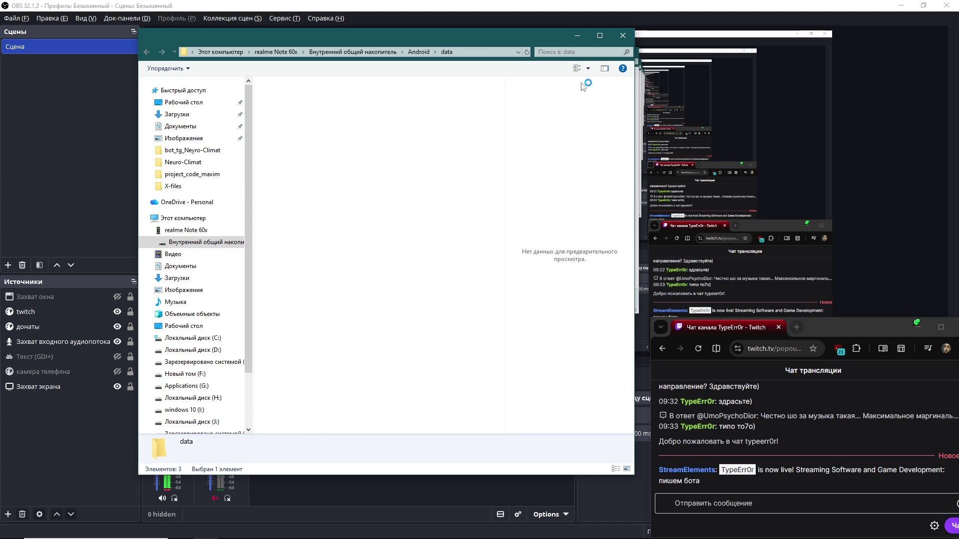
left_click(565, 52)
type("ter")
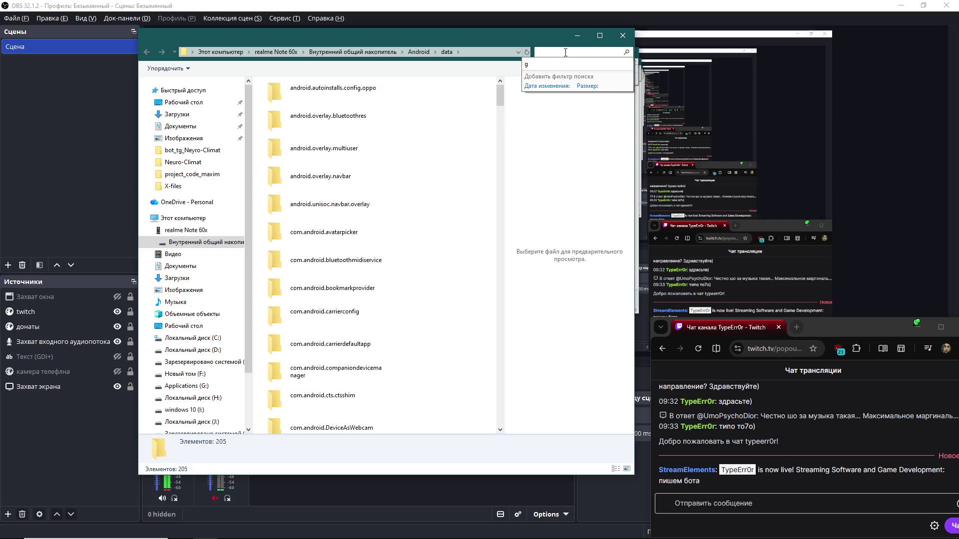
type("mux")
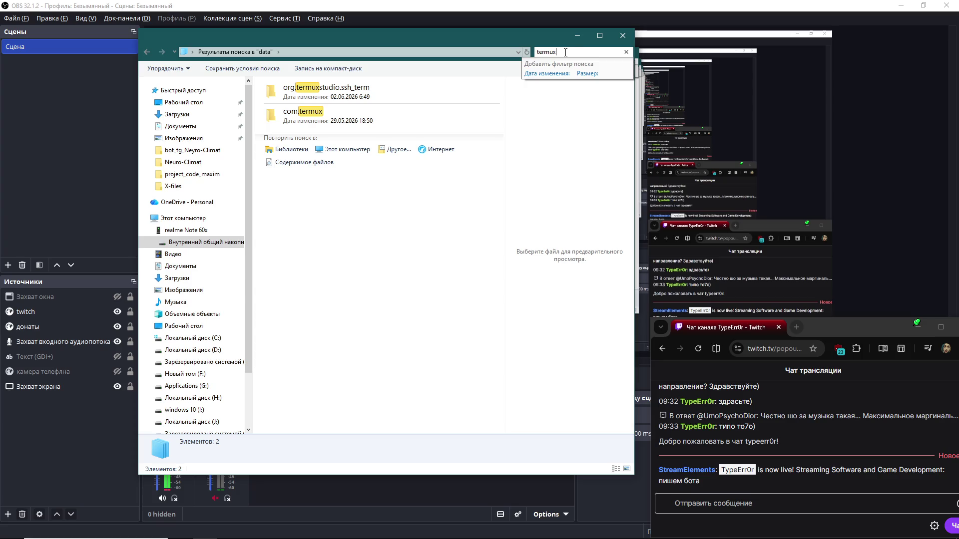
Open the empty com.termux\files folder and drag its window to the top-left corner.
double_click(342, 117)
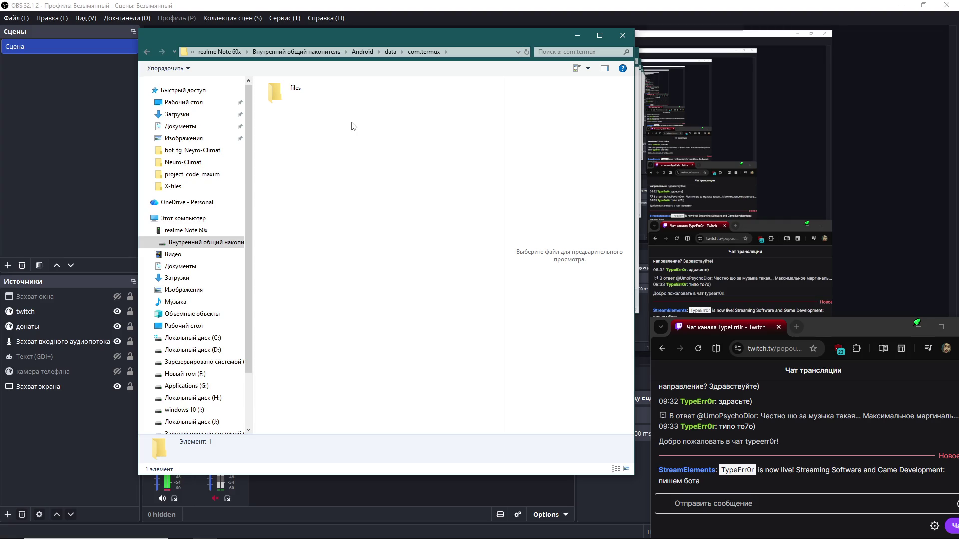
double_click(298, 89)
key("BackSpace")
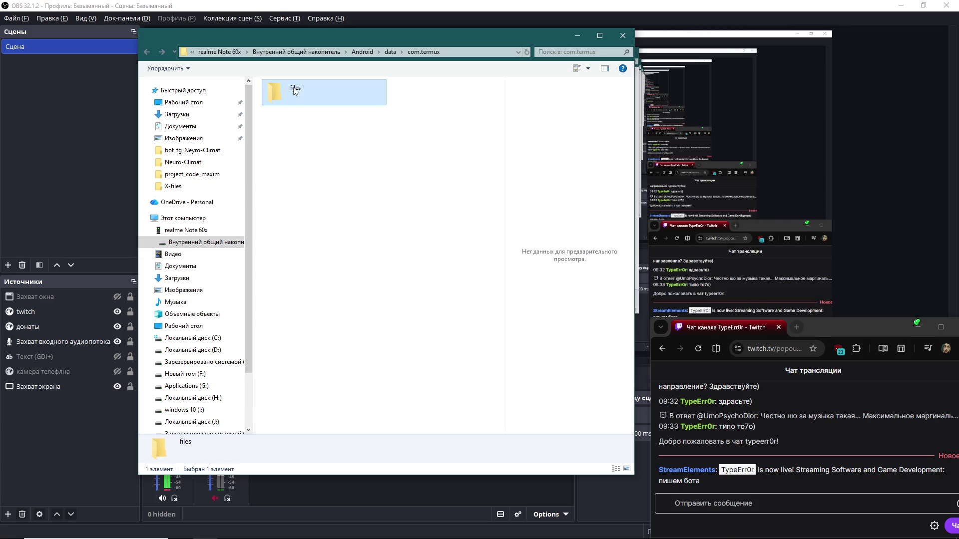
double_click(292, 100)
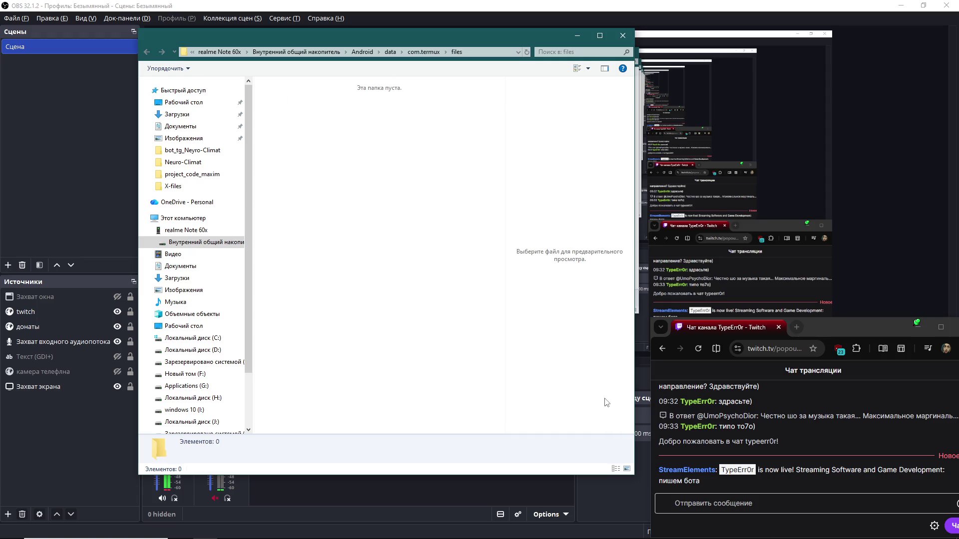
key("alt+Tab")
key("Tab")
key("Tab")
key("Escape")
left_click_drag(364, 38, 1, 1)
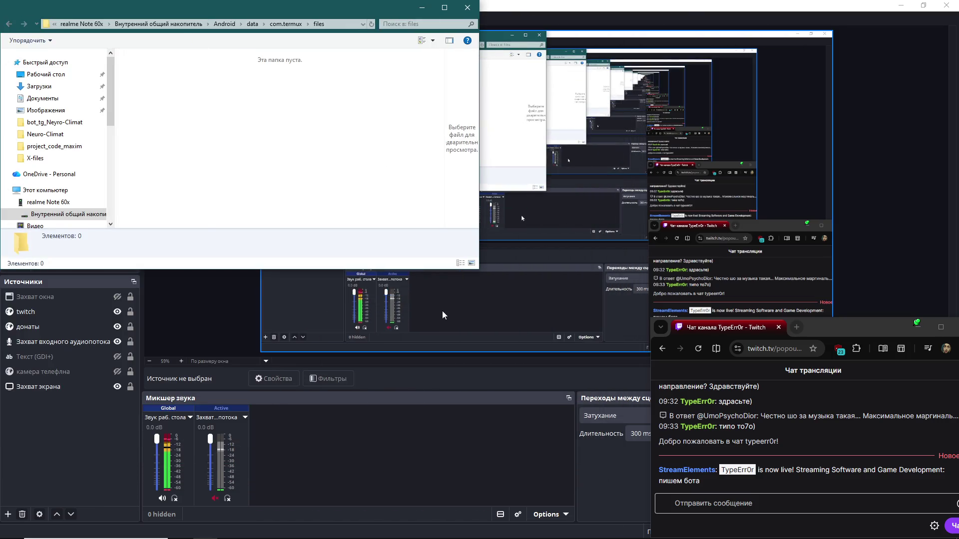
Open a second Explorer window at the Linux > Ubuntu > home > user folder.
key("super+e")
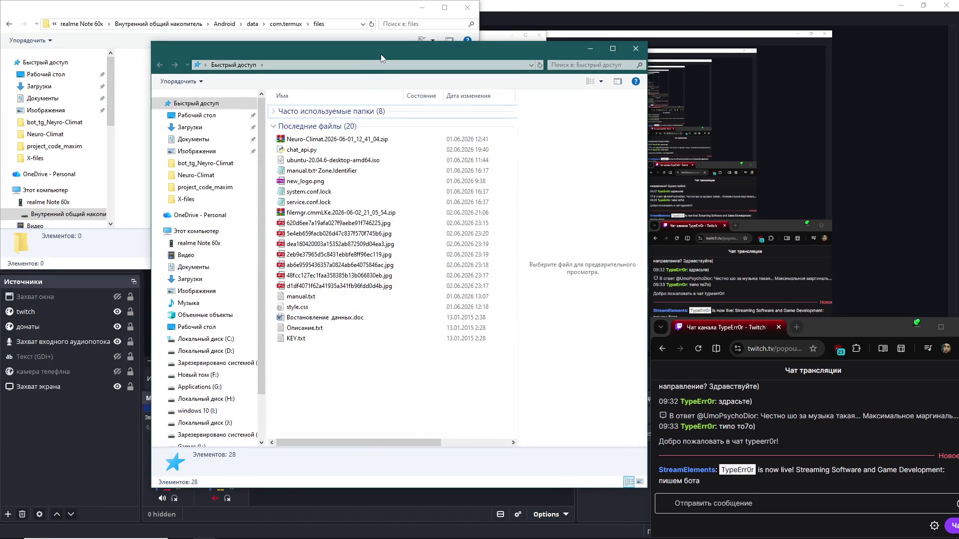
left_click(333, 231)
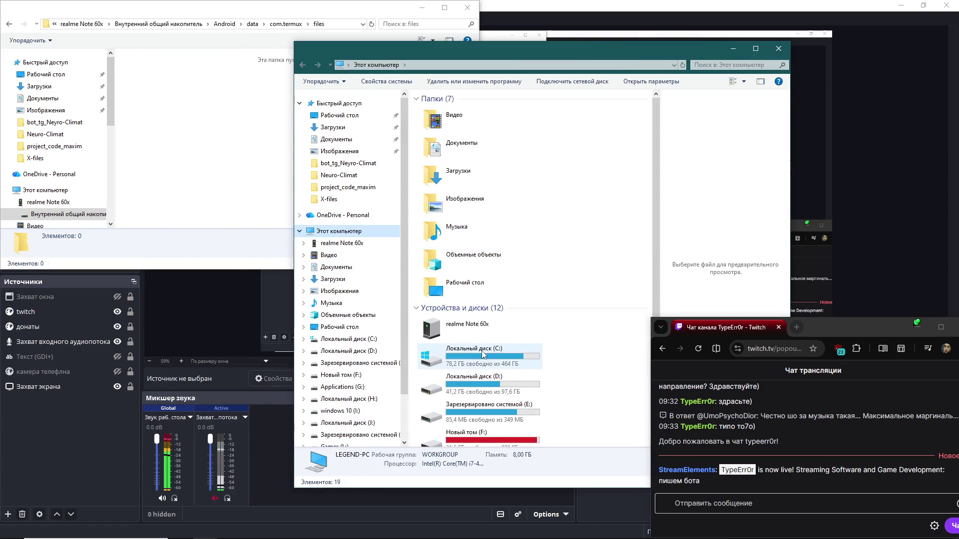
scroll(342, 424, "down", 2)
left_click(327, 423)
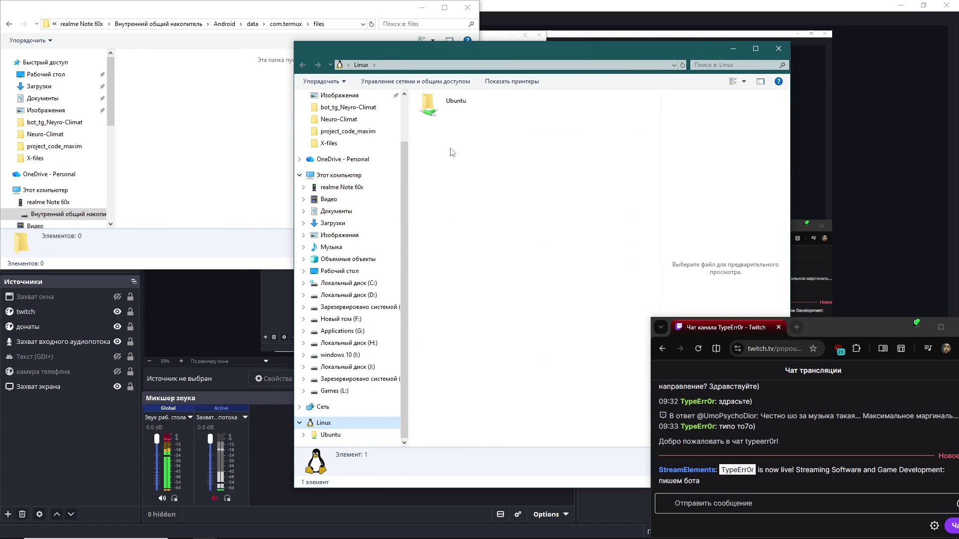
left_click(448, 107)
double_click(448, 107)
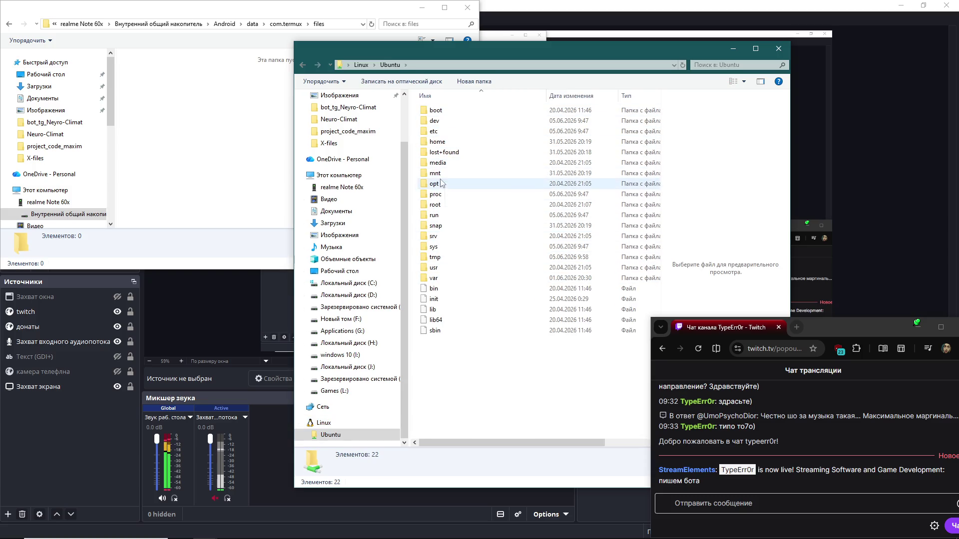
double_click(444, 142)
left_click(452, 114)
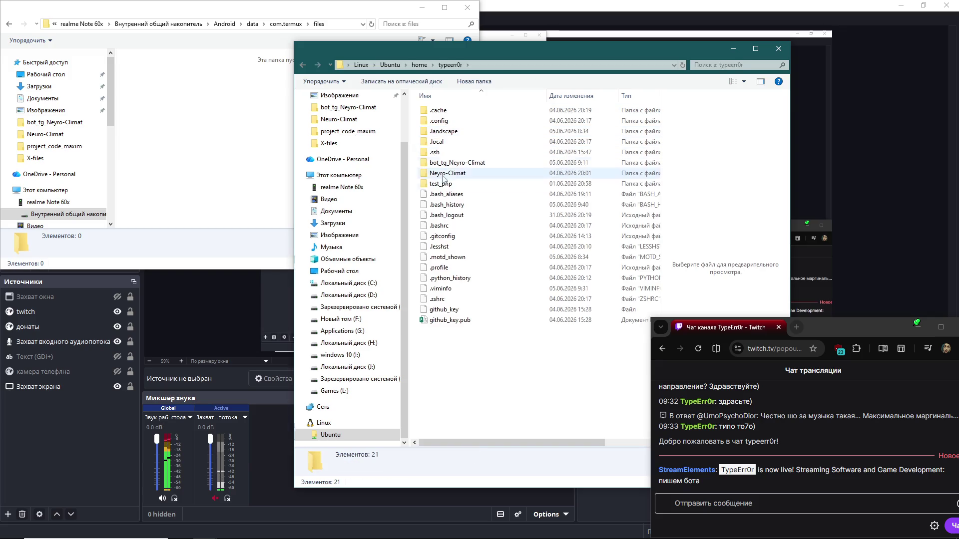
Copy github_key and github_key.pub into the phone's com.termux files folder.
left_click(441, 310)
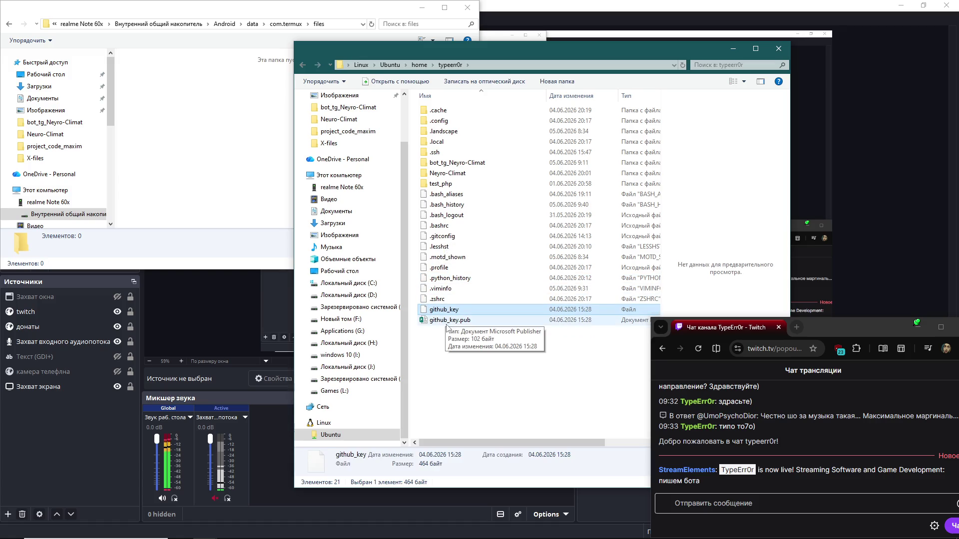
left_click(454, 322, "ctrl")
left_click_drag(455, 326, 214, 172)
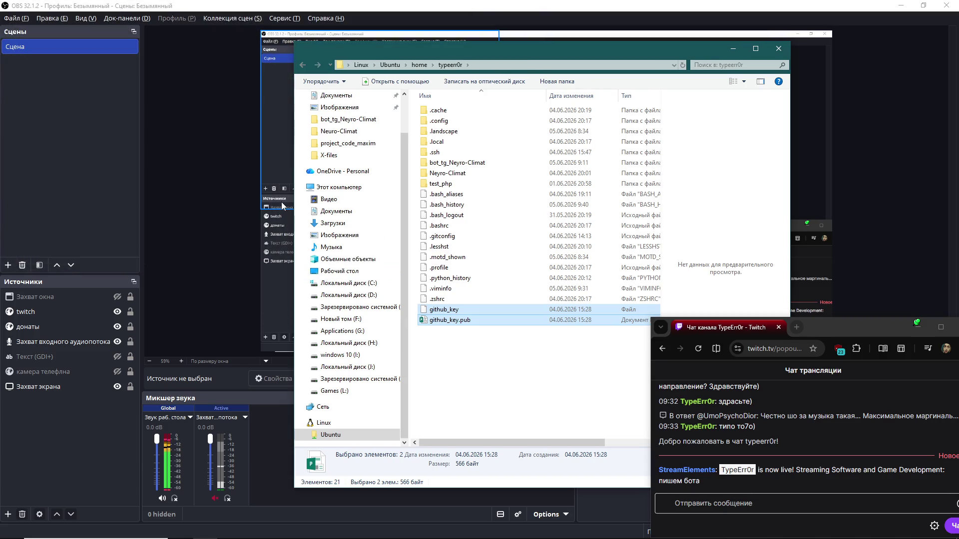
Return to the Ubuntu home folder window and open the realme Note 60x setup notification.
key("alt+Tab")
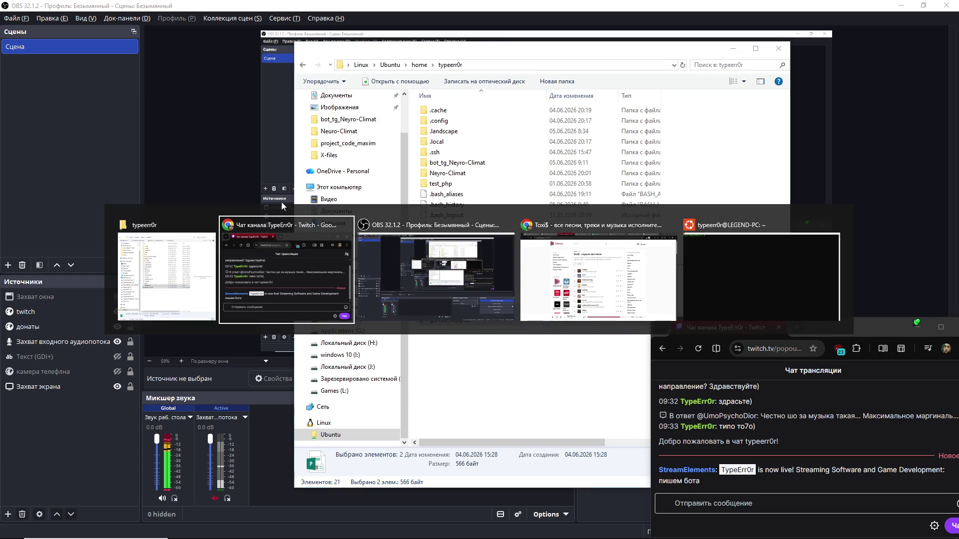
key("Escape")
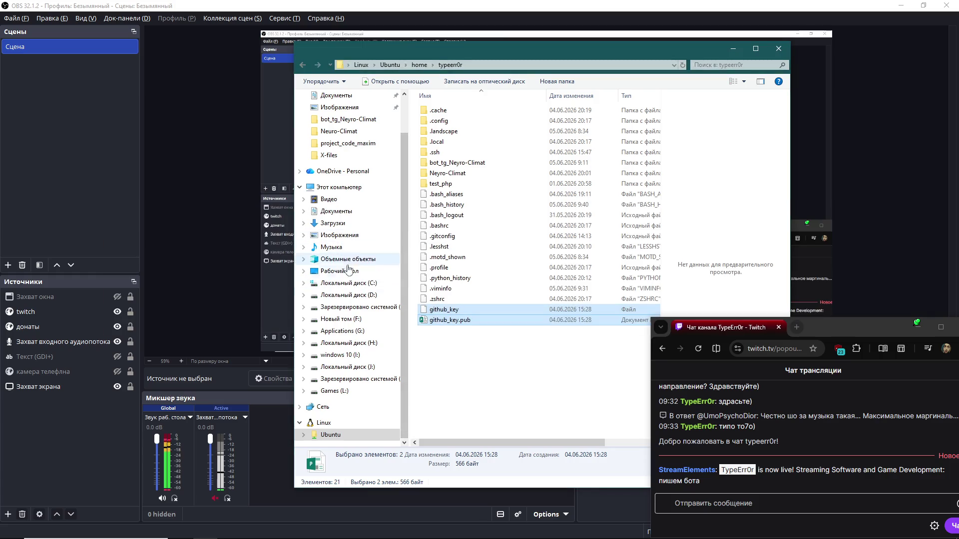
left_click(475, 387)
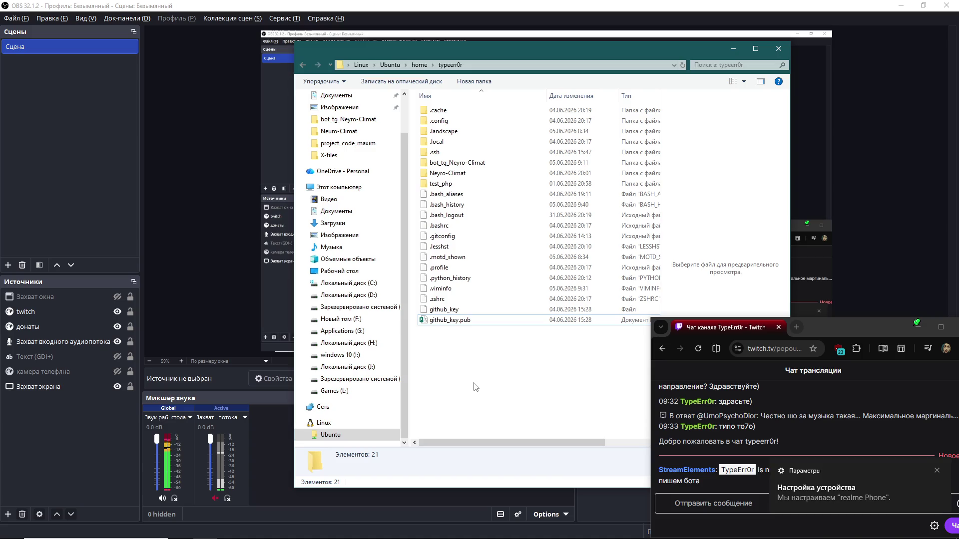
left_click(828, 491)
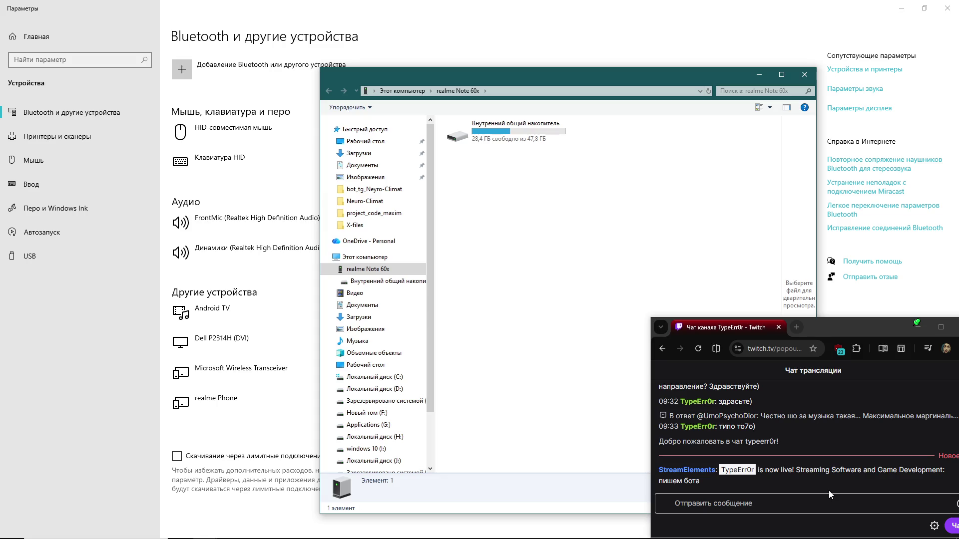
Search the phone's internal storage for termux and open com.termux\files to see both keys.
double_click(499, 131)
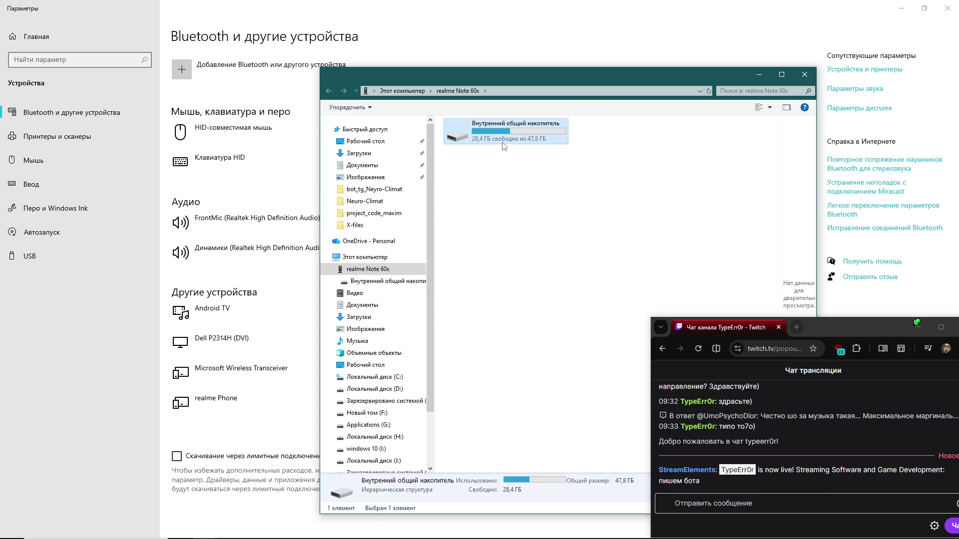
left_click(736, 92)
type("termu")
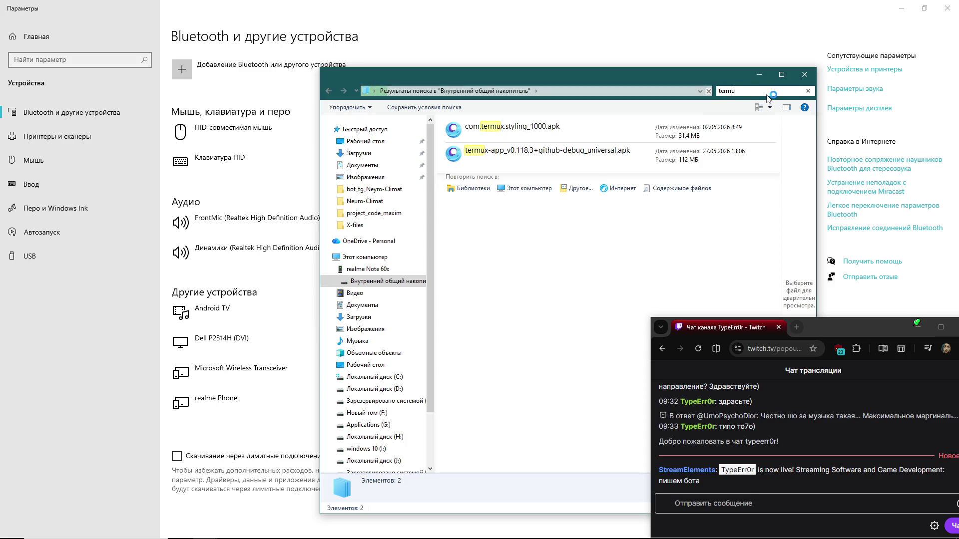
type("x")
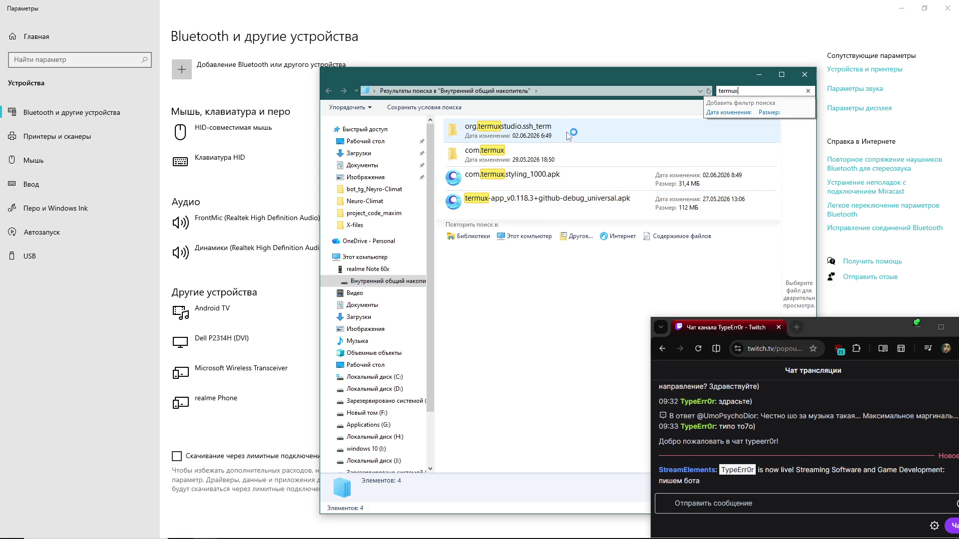
double_click(484, 154)
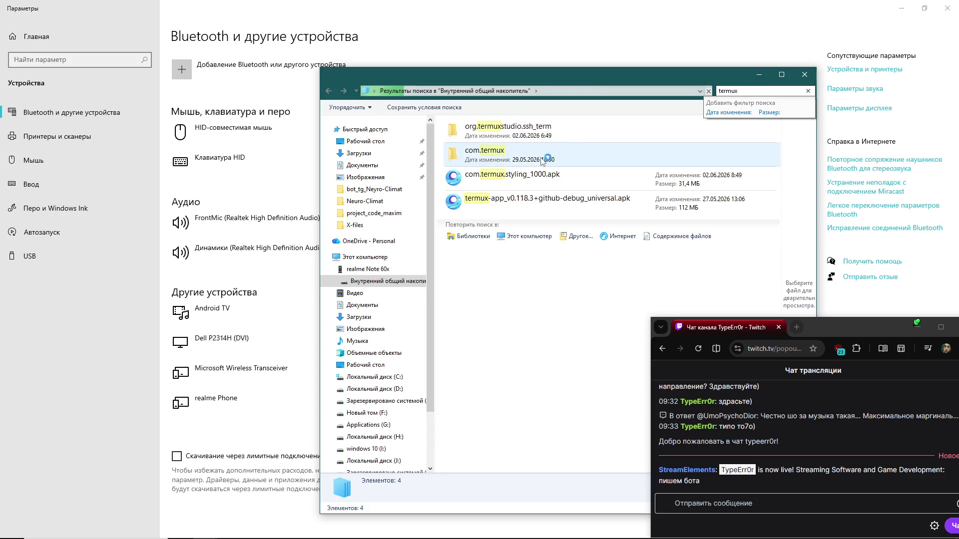
double_click(496, 133)
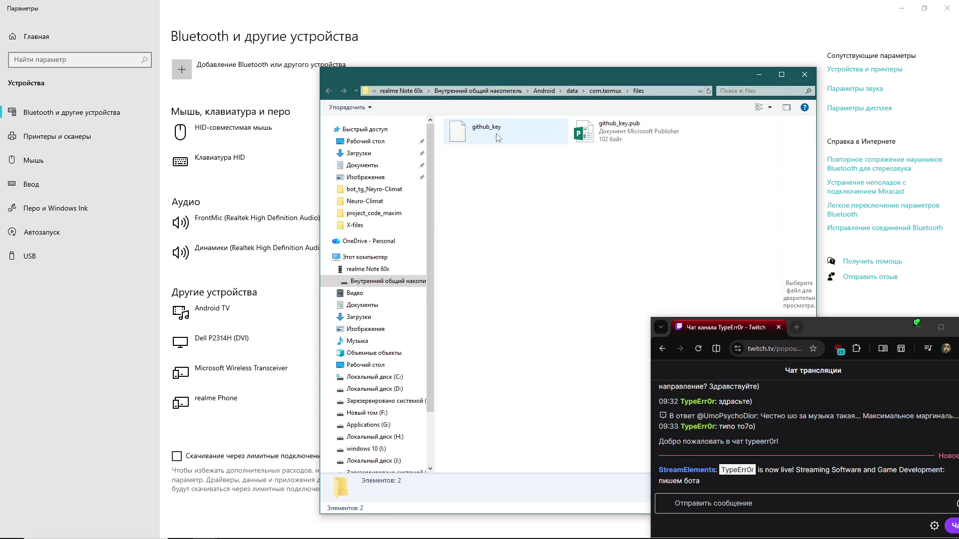
mouse_move(630, 80)
left_mouse_down()
mouse_move(364, 24)
mouse_move(302, 38)
left_mouse_up()
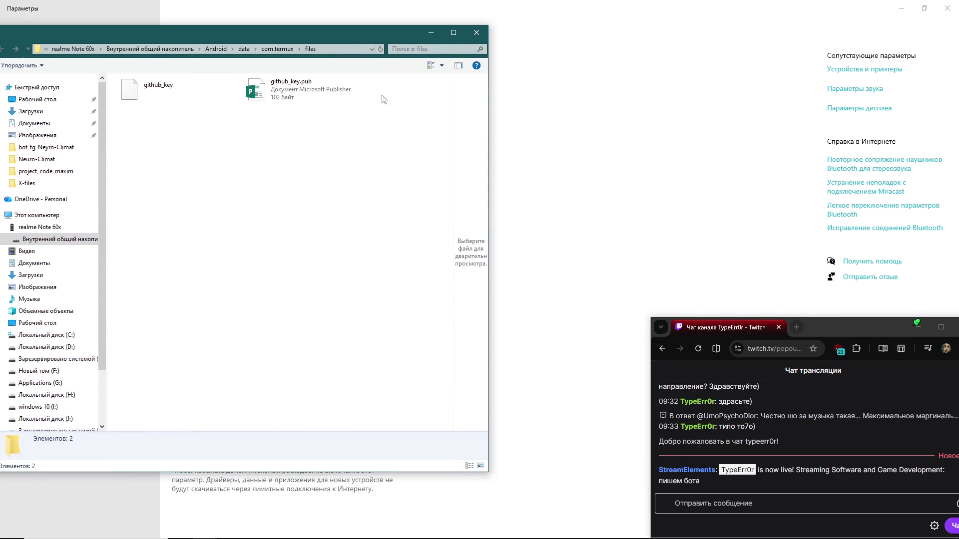
Paste the bot_tg_Neyro-Climat folder from the Ubuntu home folder into the phone's files folder.
key("alt+Tab")
left_click_drag(491, 32, 638, 22)
left_click(604, 138)
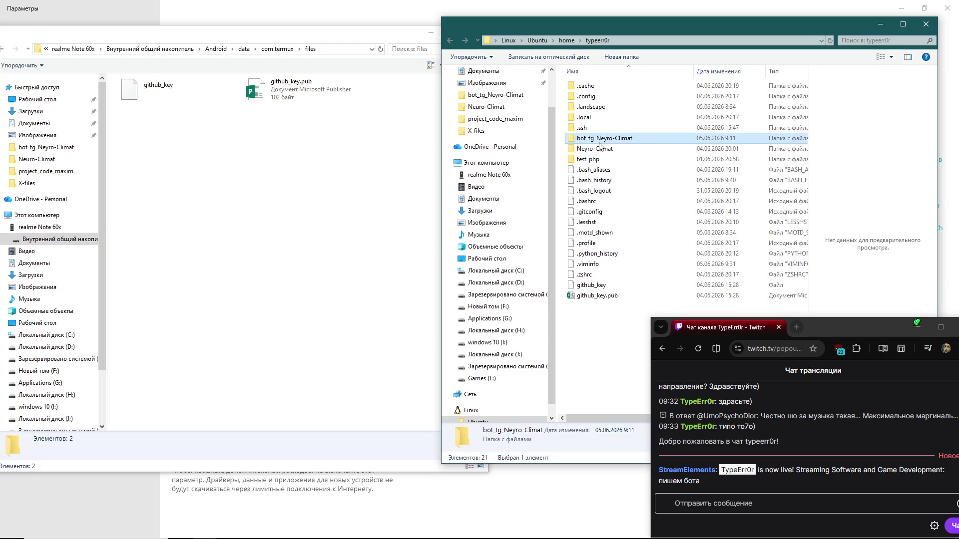
left_click(432, 226)
key("ctrl+v")
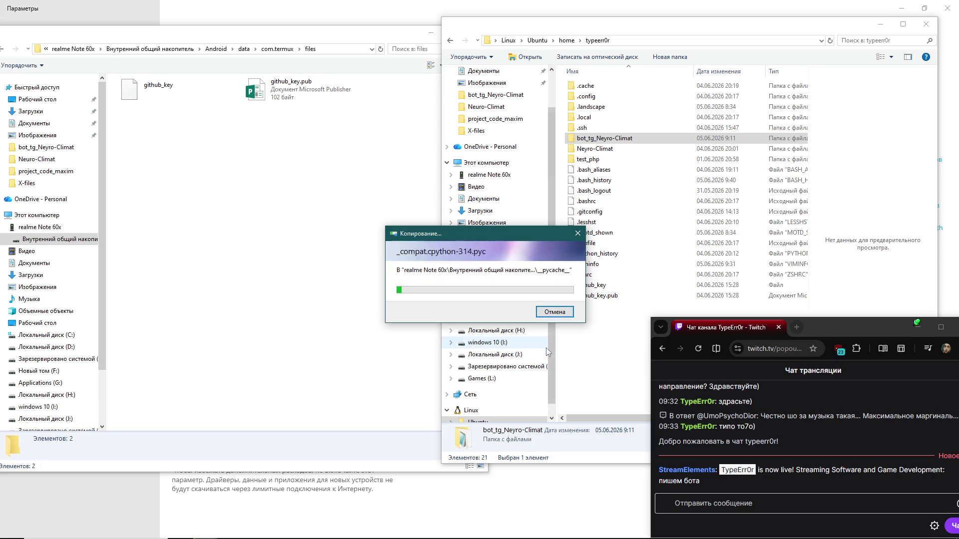
Close the Settings window and switch to another window.
left_click(563, 509)
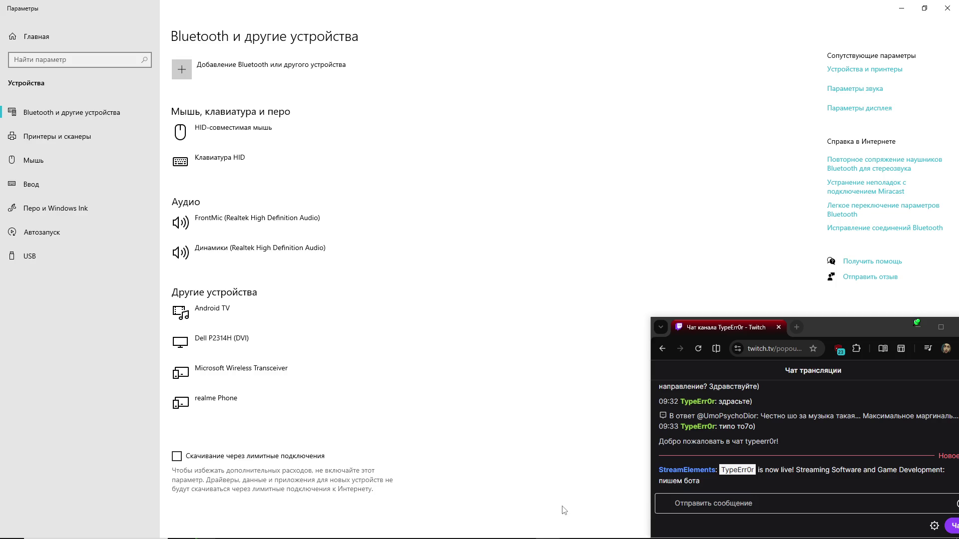
left_click(947, 8)
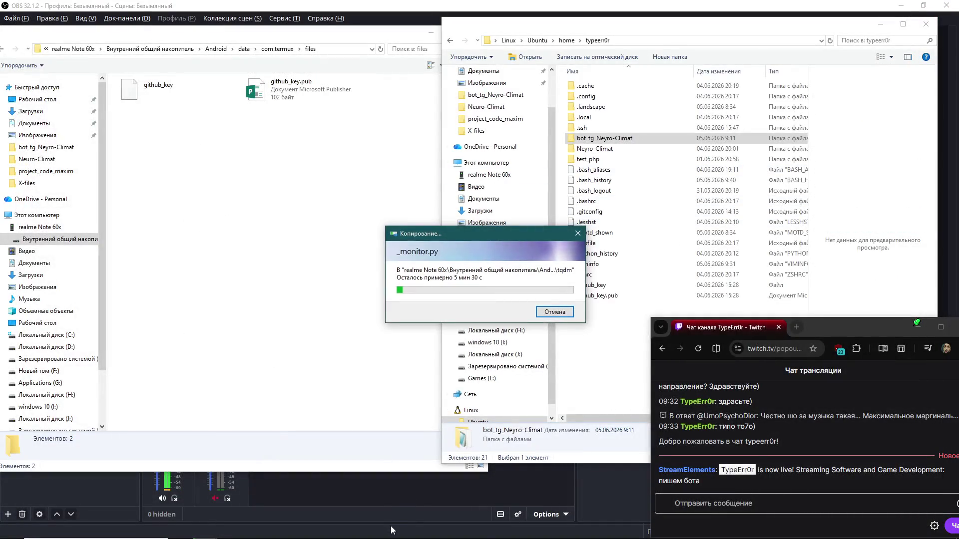
key("alt+Tab")
key("alt+Tab")
key("alt+Tab")
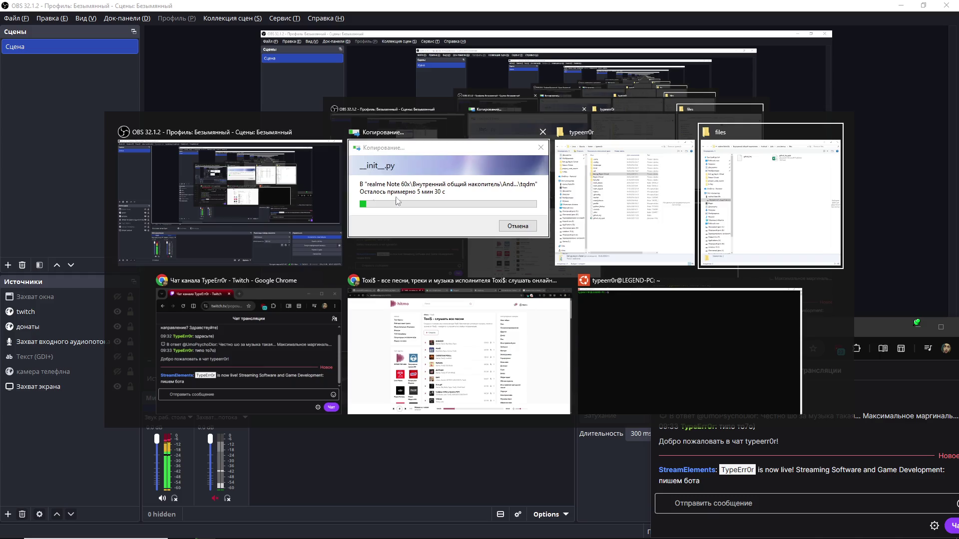
Search Google for 'uv install termux' and expand the AI overview recommending pkg install uv.
left_click(467, 364)
key("ctrl+t")
type("uv install")
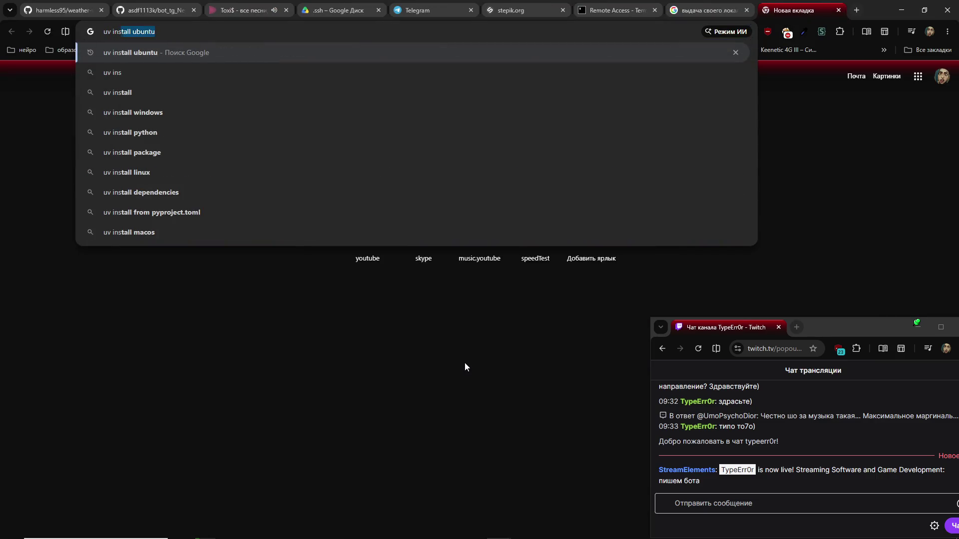
type("termux")
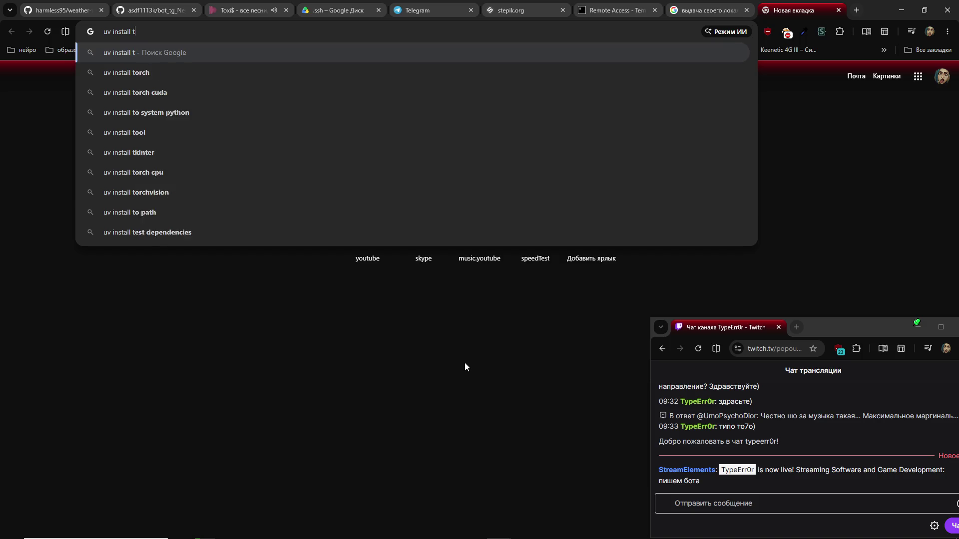
key("Return")
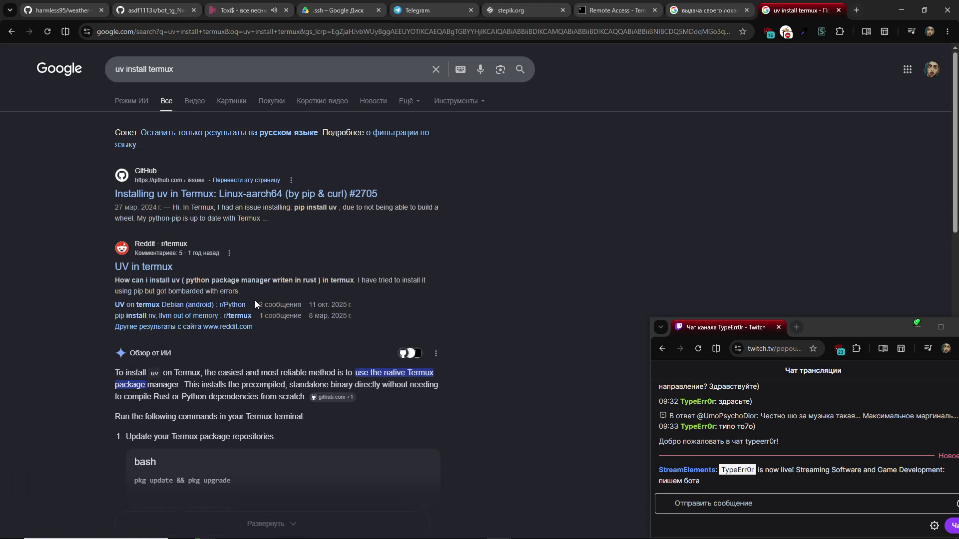
scroll(265, 339, "down", 4)
left_click(253, 322)
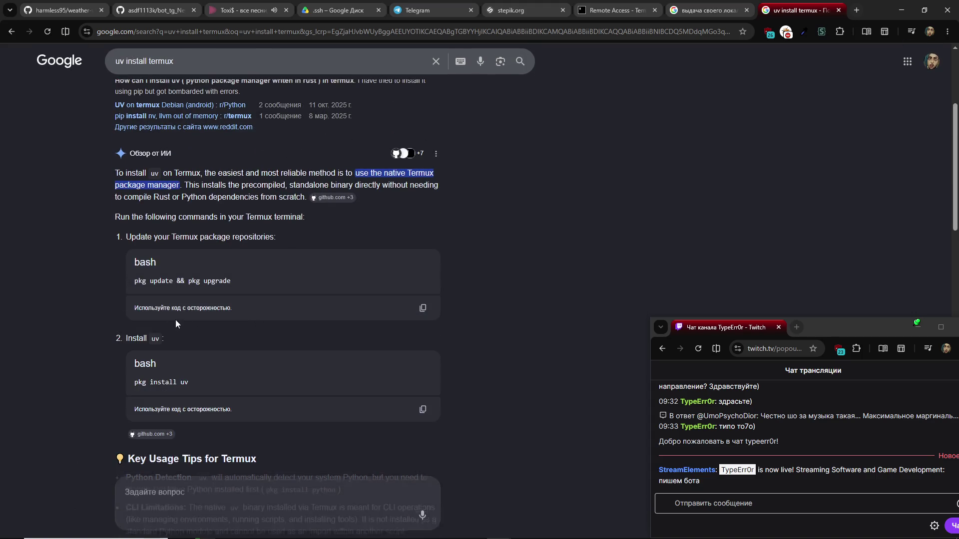
left_click_drag(195, 288, 112, 286)
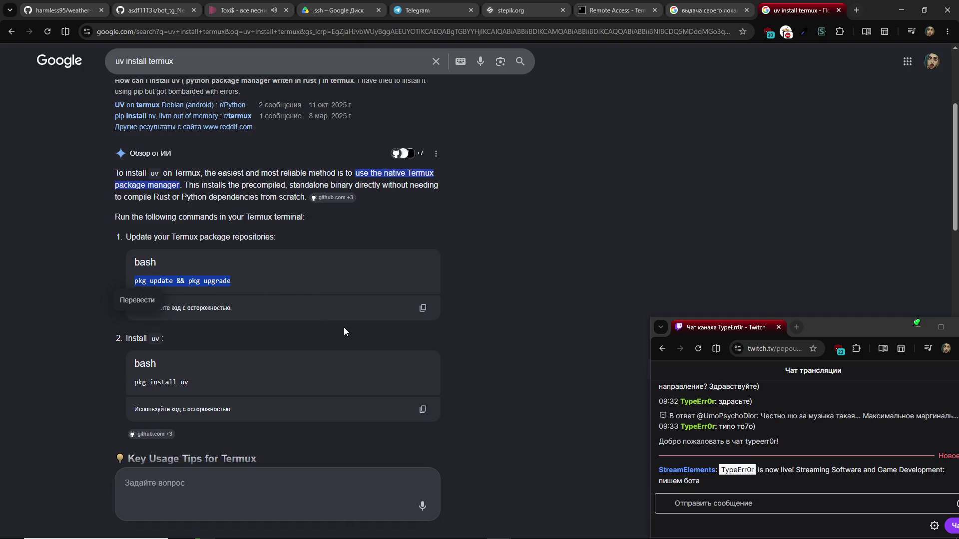
left_click(265, 288)
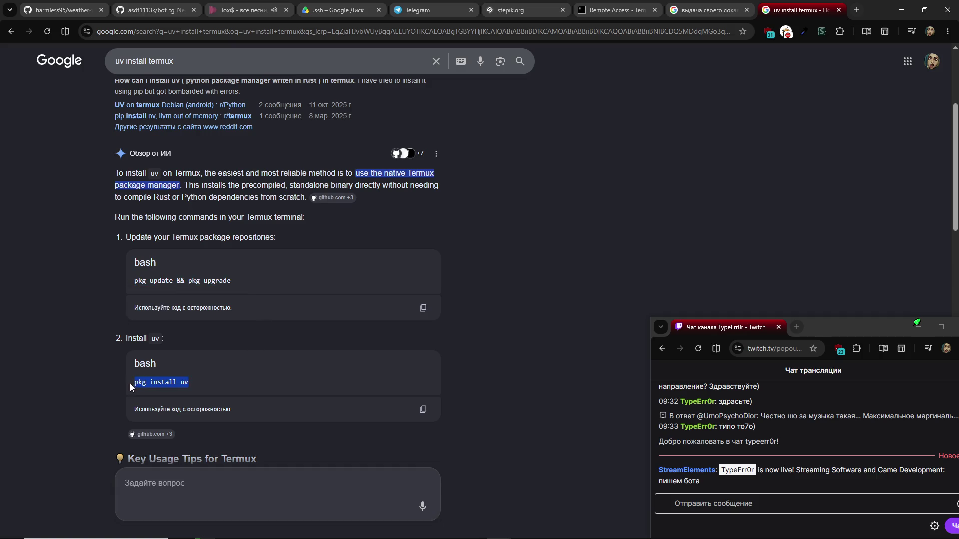
left_click(222, 383)
scroll(222, 383, "down", 1)
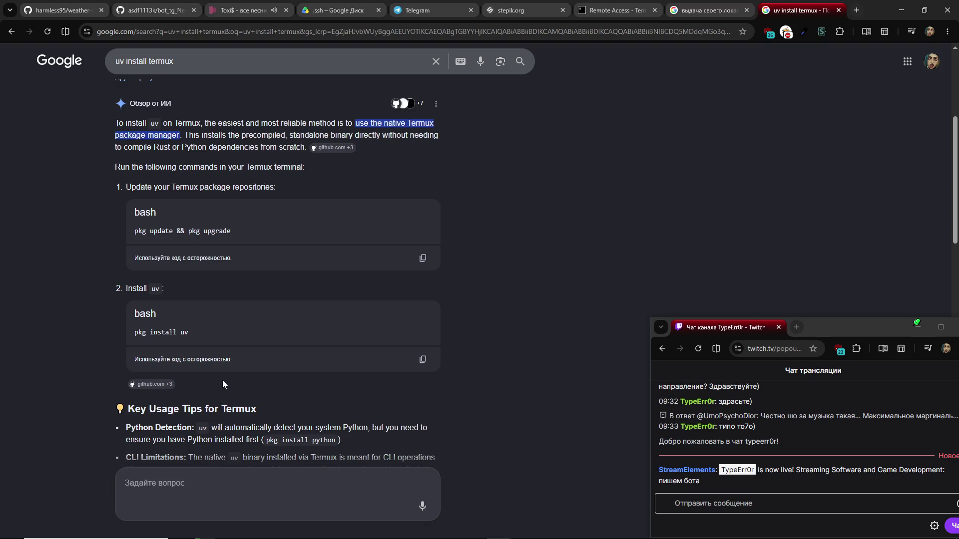
Cancel the running copy of bot_tg_Neyro-Climat to the phone.
key("alt+Tab")
key("alt+Tab")
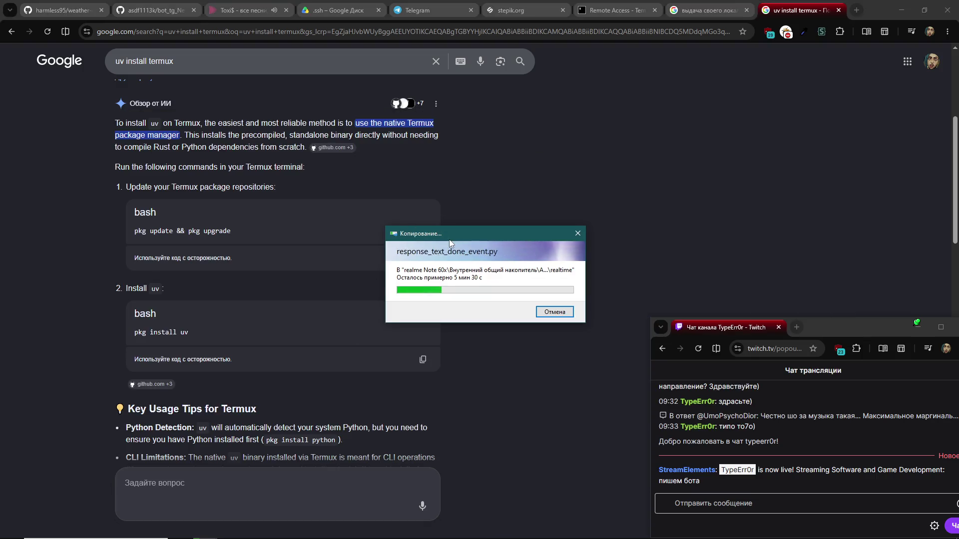
left_click_drag(448, 238, 378, 239)
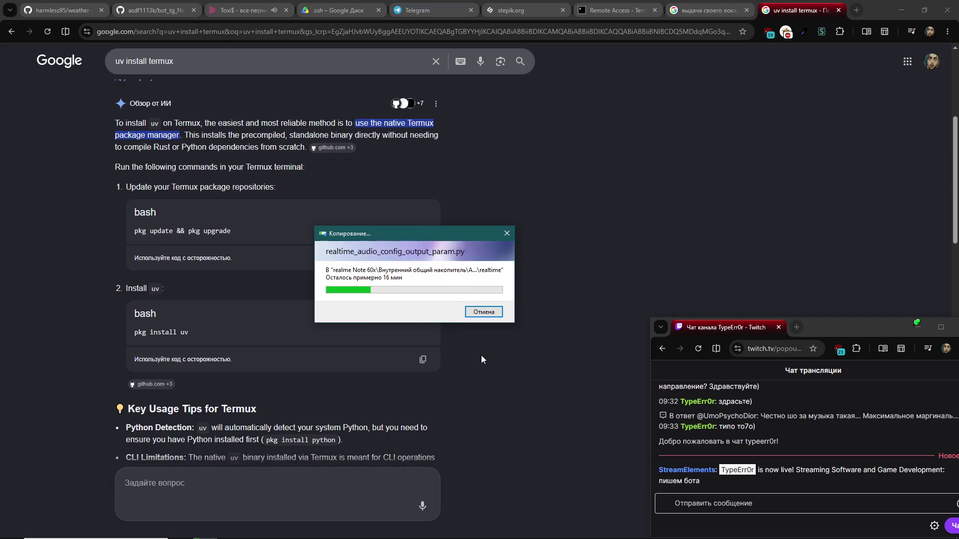
left_click(493, 311)
Delete the bot_tg_Neyro-Climat folder from the phone's Termux files.
key("alt+Tab")
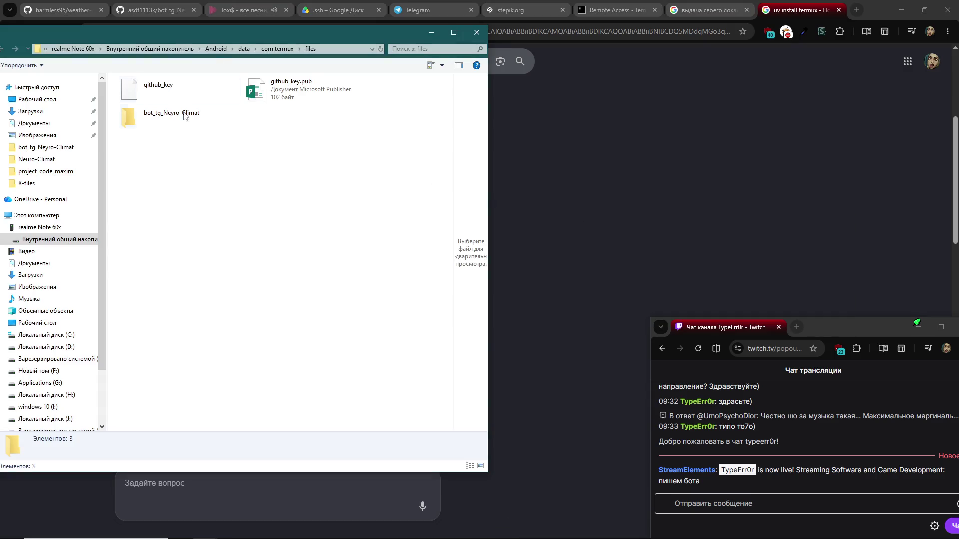
left_click(179, 126)
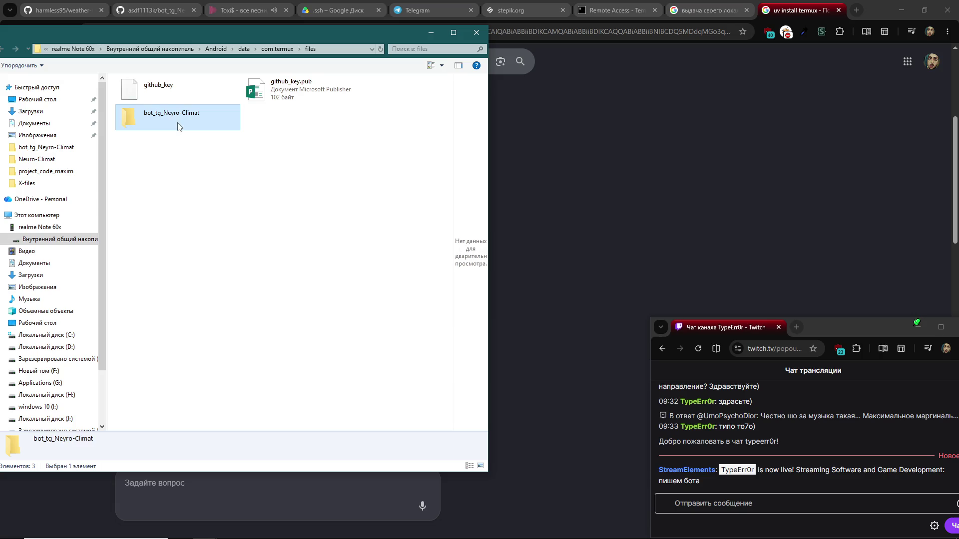
right_click(178, 127)
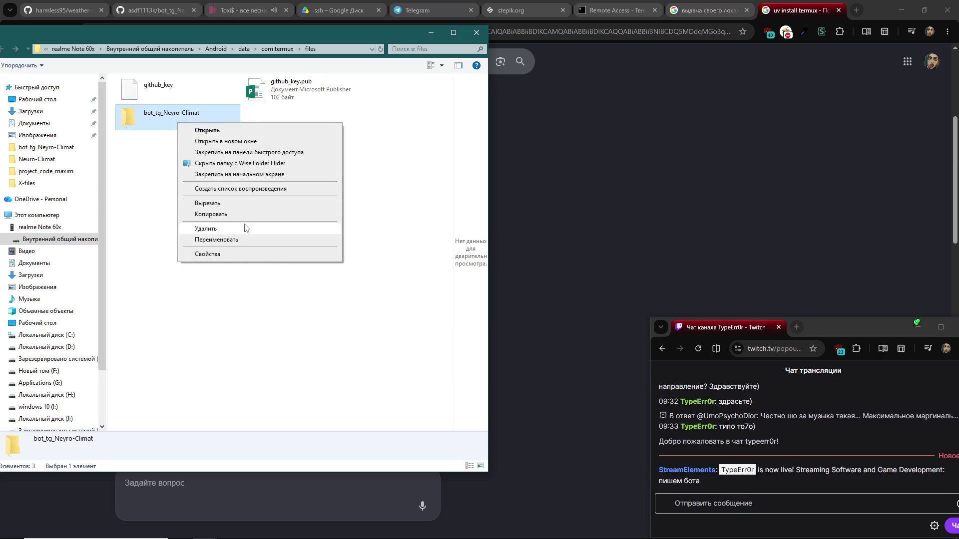
left_click(247, 228)
left_click(570, 277)
Open bot_tg_Neyro-Climat in the Ubuntu home folder and select its seven Zone.Identifier files.
key("alt+Tab")
key("Tab")
key("Tab")
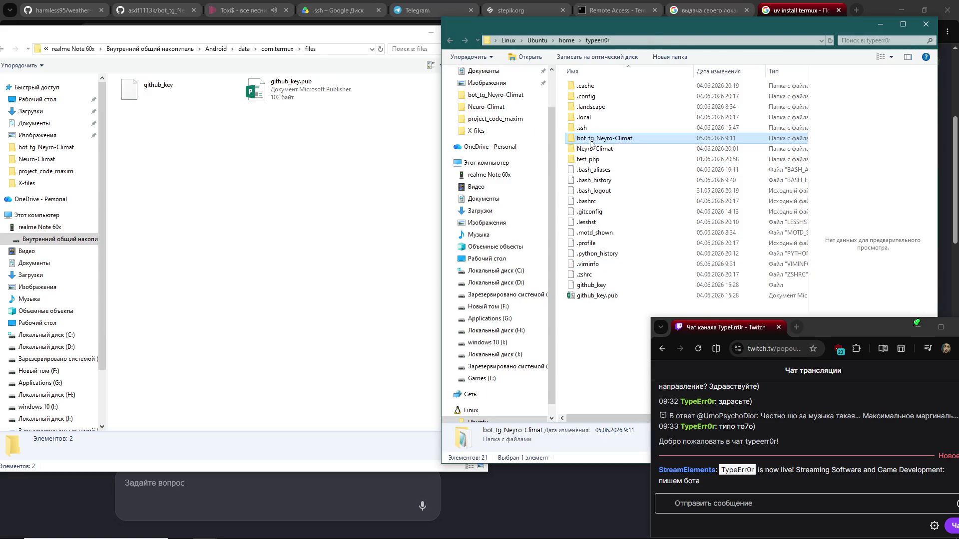
double_click(590, 142)
left_click(602, 140)
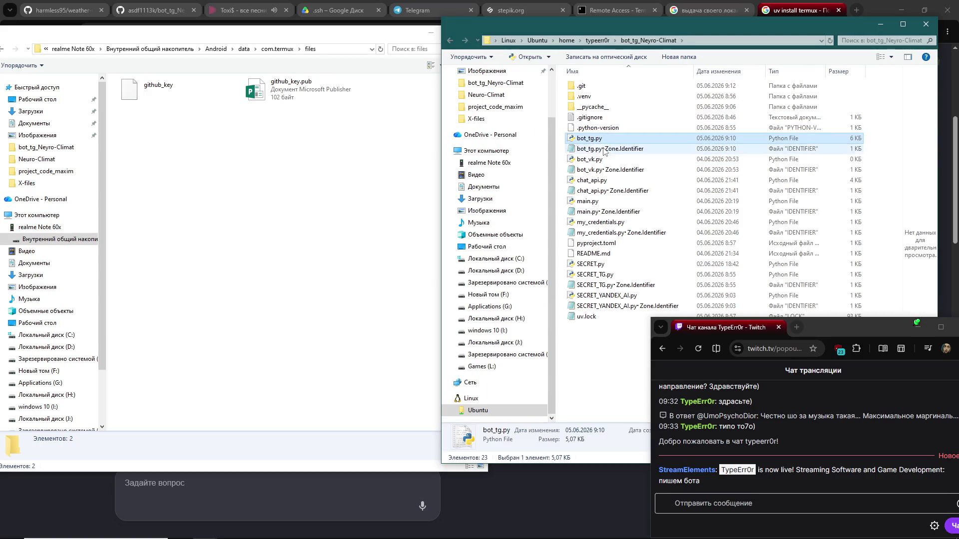
left_click(603, 149)
left_click(601, 169, "ctrl")
left_click(601, 190, "ctrl")
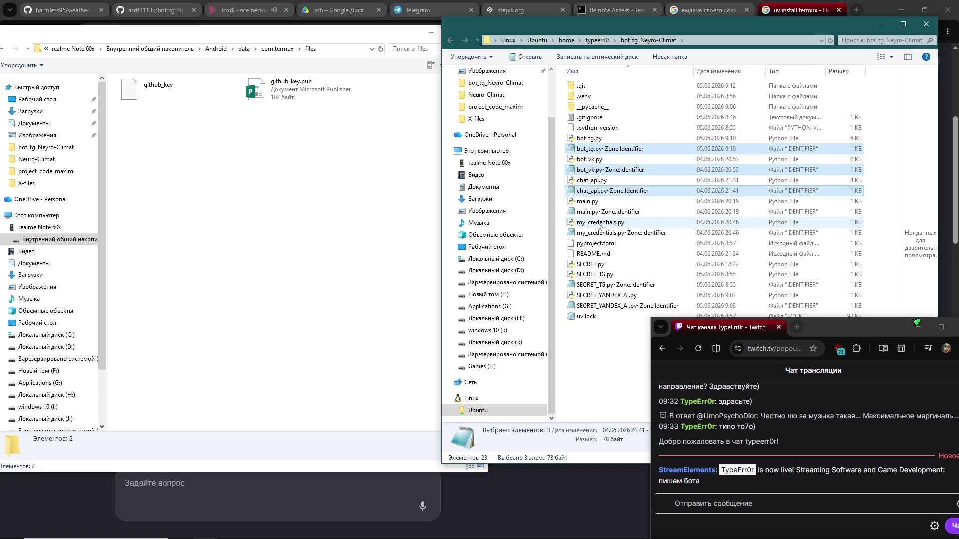
left_click(597, 212, "ctrl")
left_click(594, 233, "ctrl")
left_click(591, 285, "ctrl")
left_click(591, 285, "ctrl")
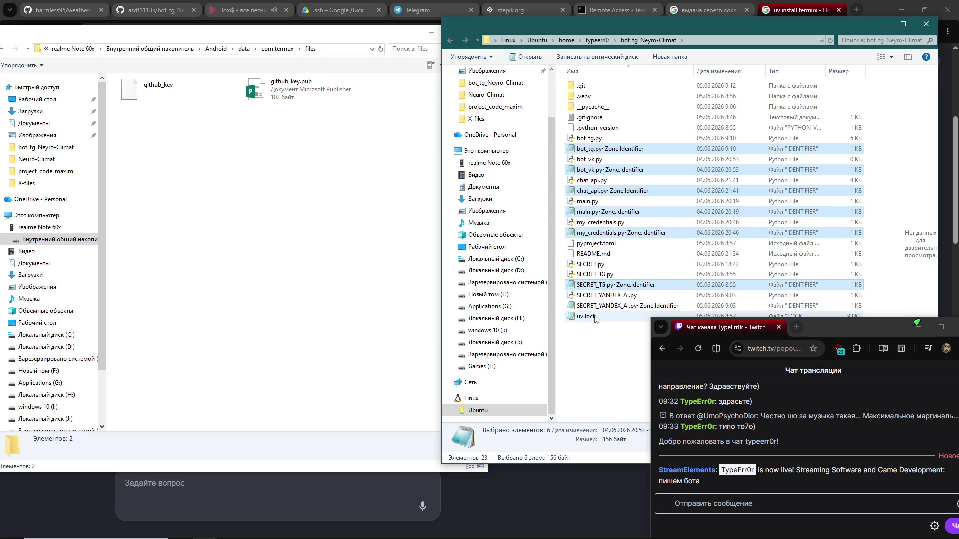
left_click(592, 306, "ctrl")
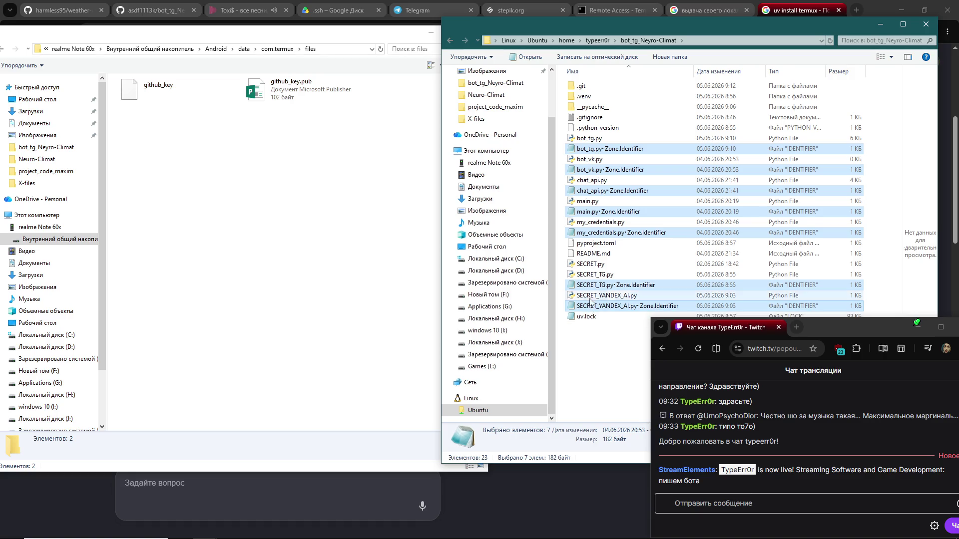
Permanently delete the seven Zone.Identifier files, declining to empty the recycle bin.
right_click(616, 148)
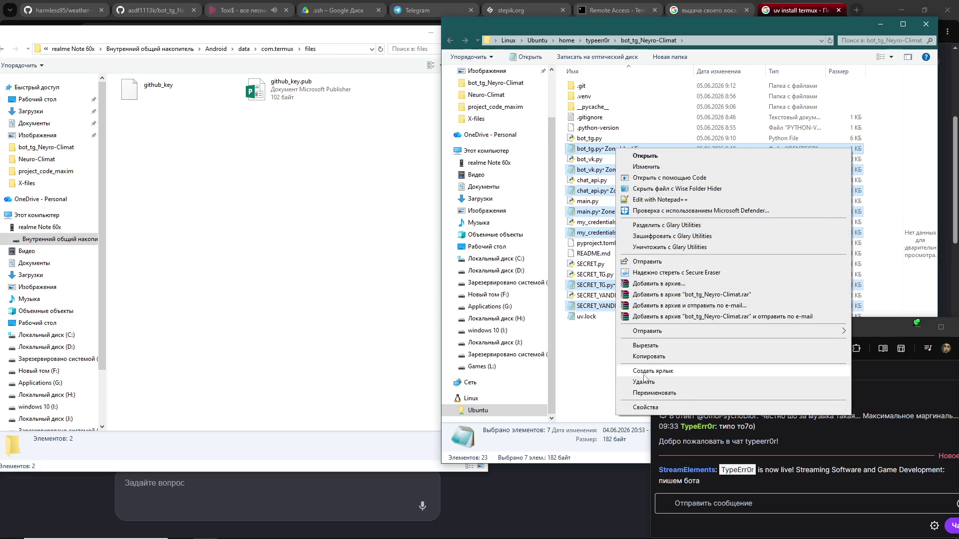
left_click(643, 382)
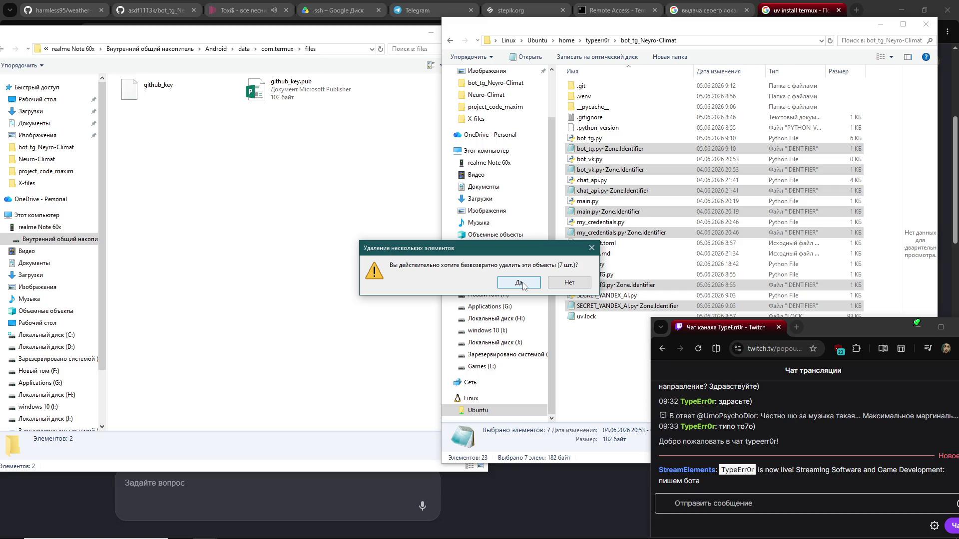
left_click(521, 283)
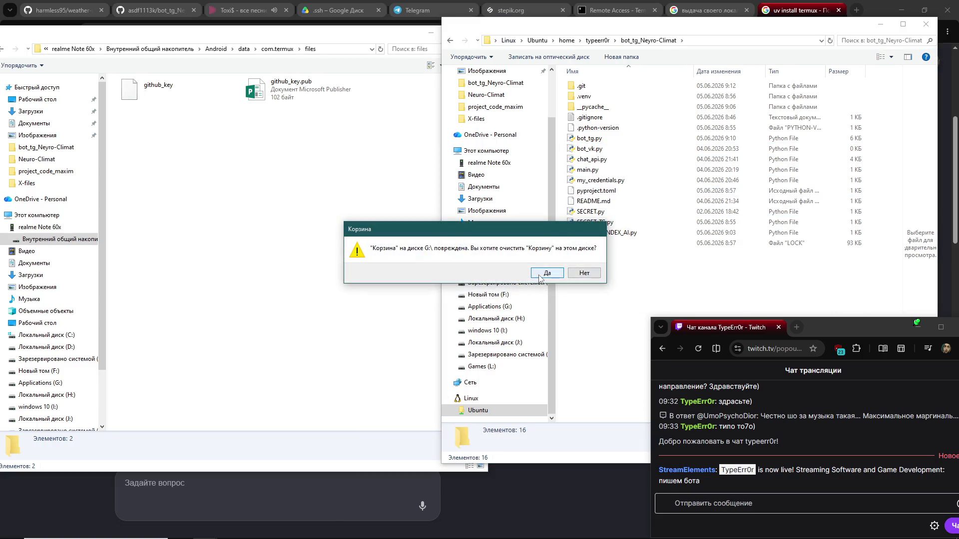
left_click(587, 273)
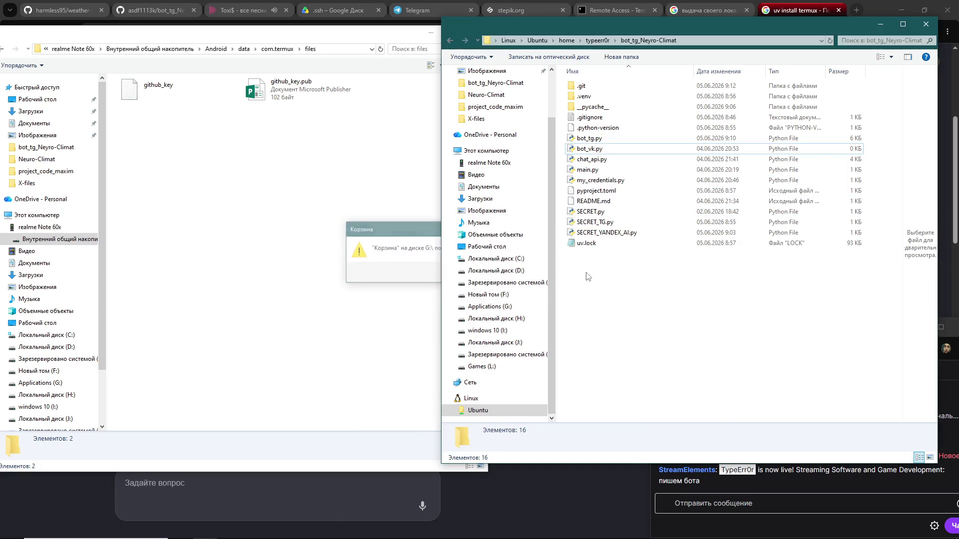
Copy the eight project .py files, bot_tg.py through SECRET_TG.py, into the phone's files folder.
left_click(596, 233)
left_click(596, 223, "ctrl")
left_click(592, 212, "ctrl")
left_click(599, 181, "ctrl")
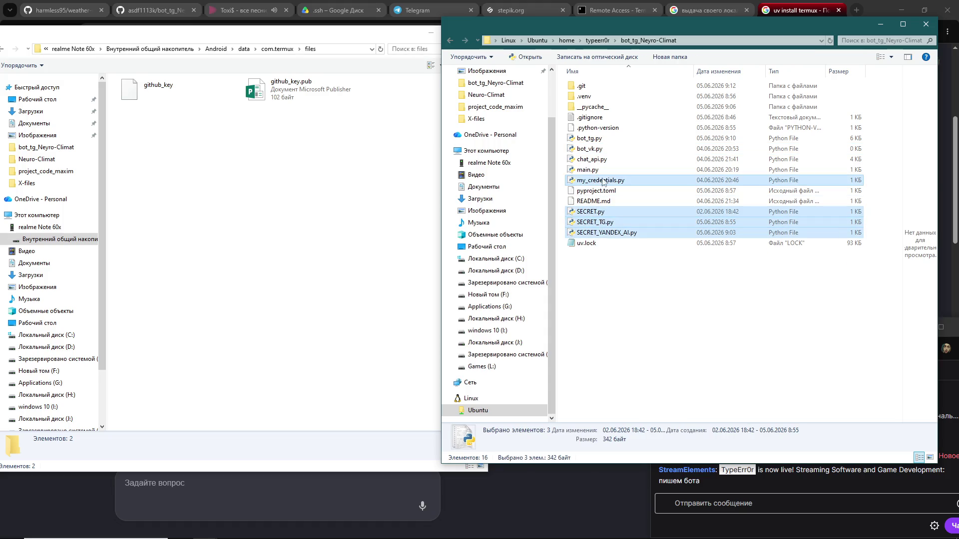
left_click(594, 170, "ctrl")
left_click(591, 159, "ctrl")
left_click(589, 148, "ctrl")
left_click(589, 139, "ctrl")
left_click_drag(589, 138, 286, 207)
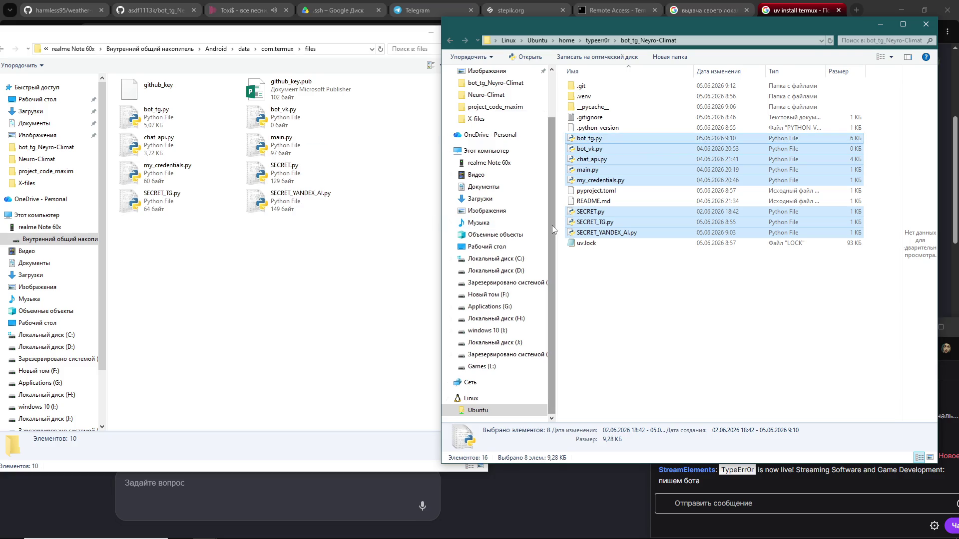
Create a folder named bot_tg_Neyro-Climat on the phone and move four Python files into it.
right_click(224, 317)
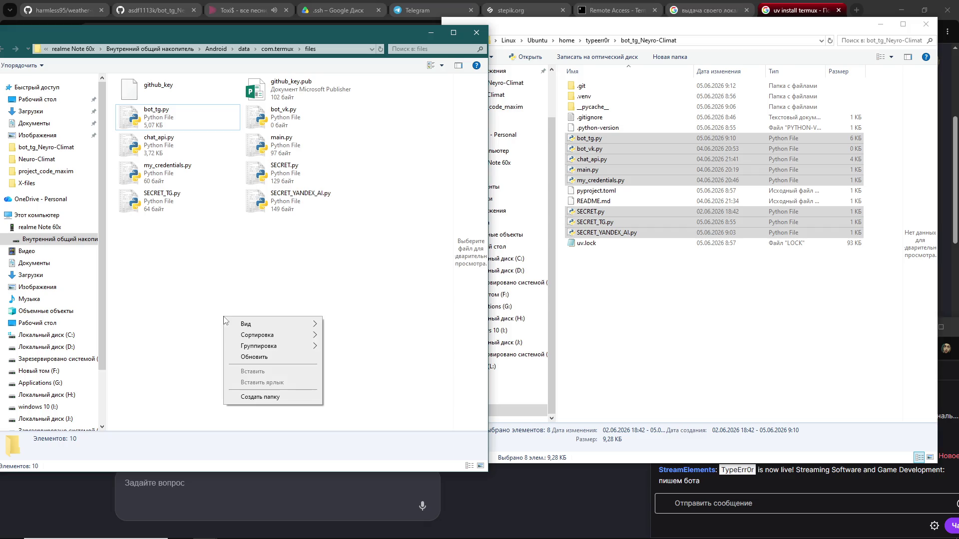
left_click(274, 397)
key("Return")
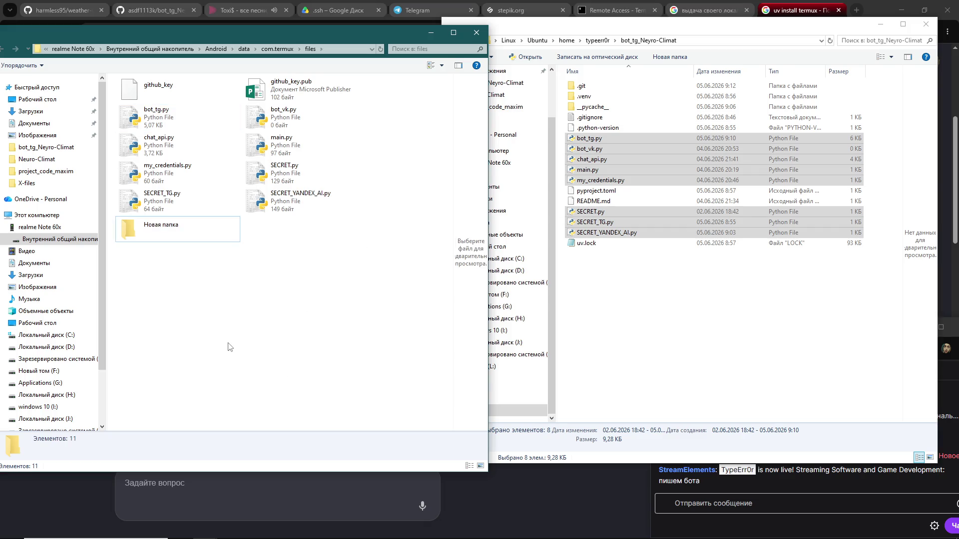
left_click(654, 41)
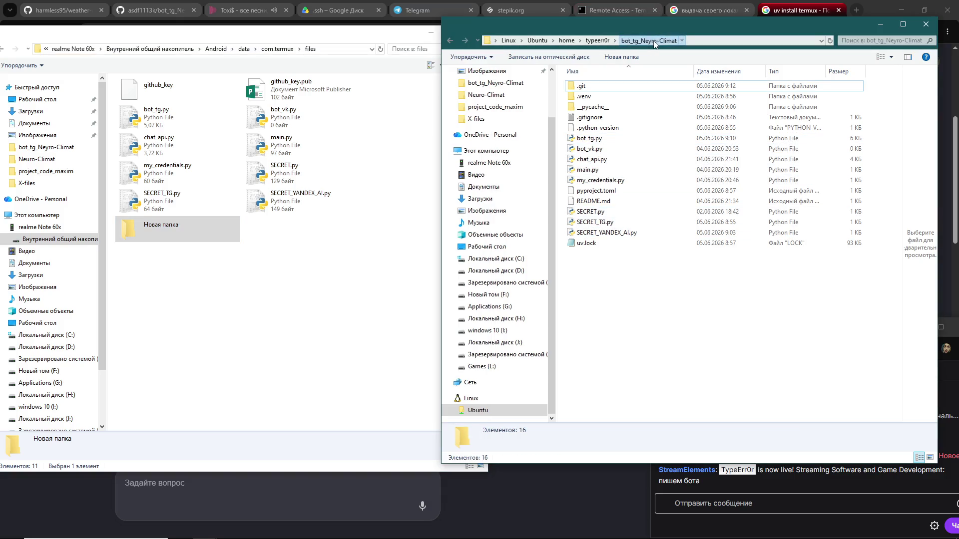
right_click(654, 43)
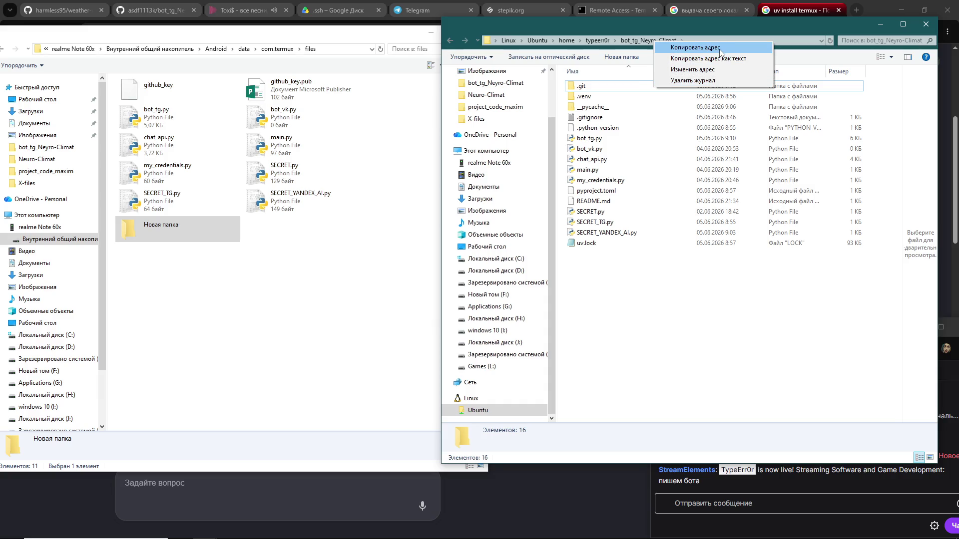
left_click(719, 52)
left_click(164, 225)
left_click(158, 225)
type("wsl.localhostUbuntuhometypeerr0rbot_tg_Neyro-Climat")
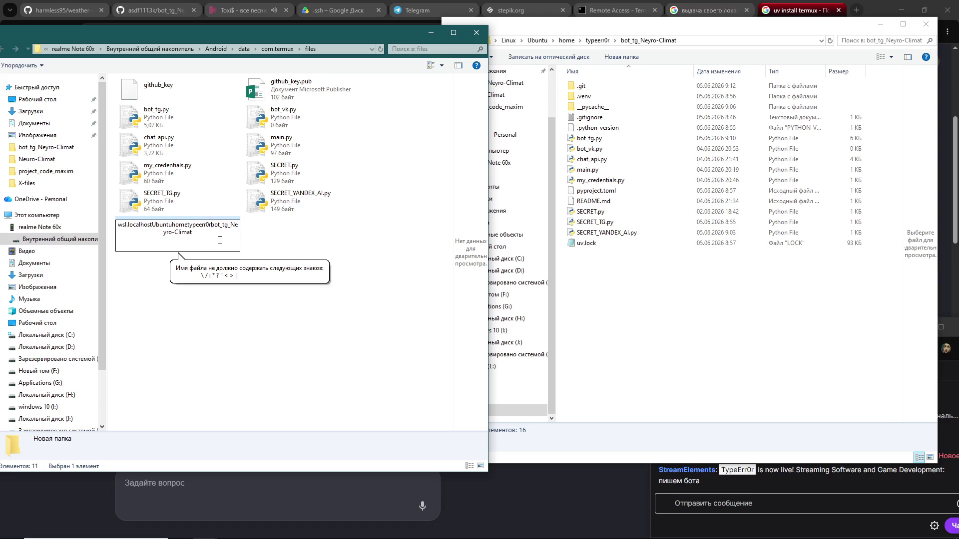
key("ctrl+BackSpace")
key("ctrl+BackSpace")
key("ctrl+BackSpace")
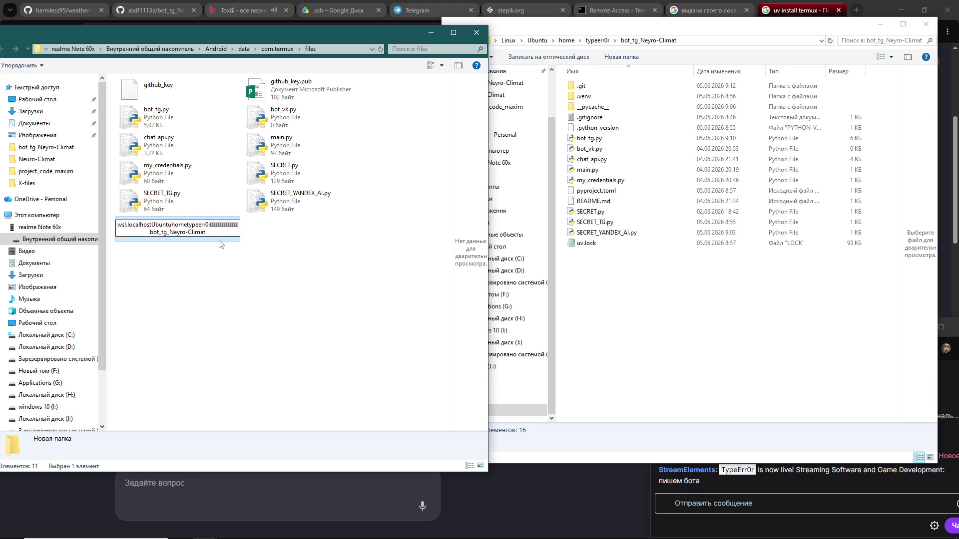
key("shift+Home")
key("BackSpace")
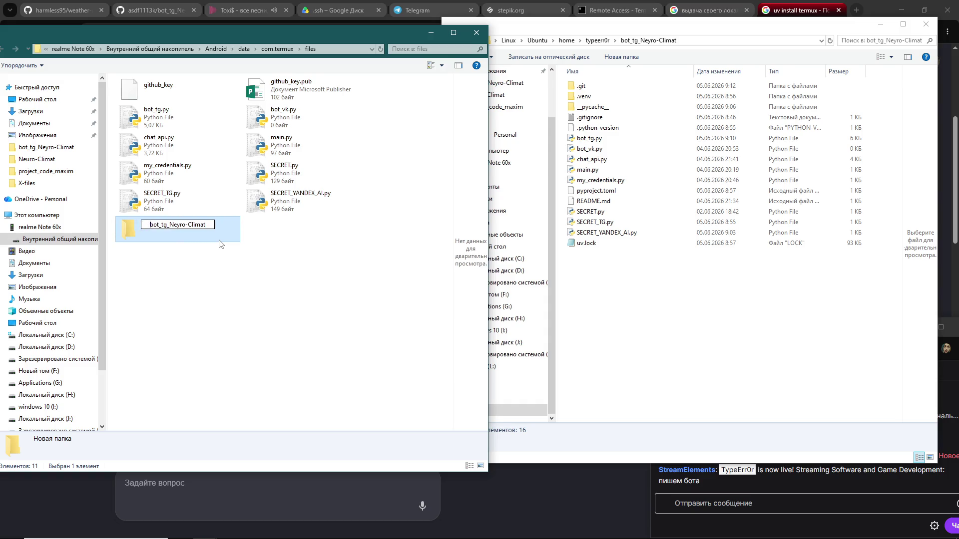
key("Return")
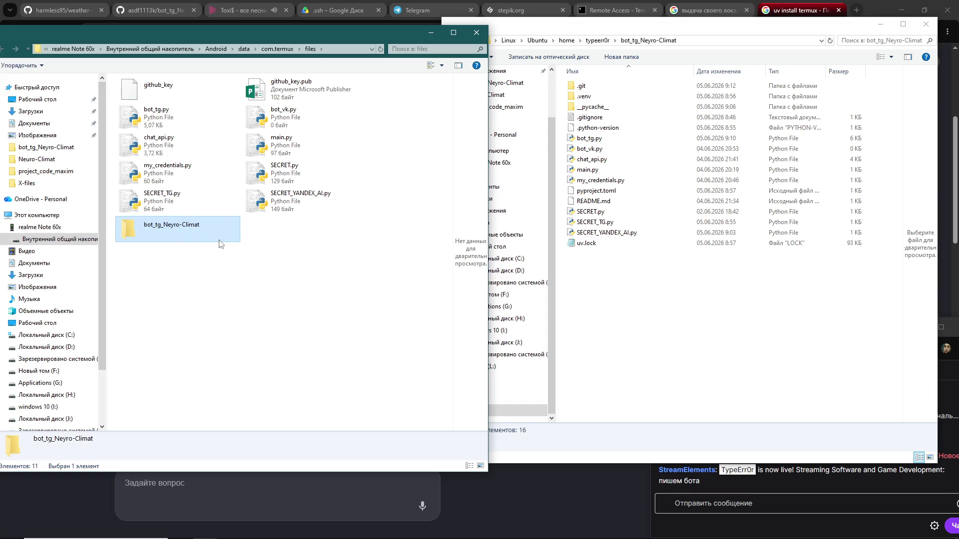
left_click_drag(322, 259, 297, 106)
left_click_drag(292, 117, 193, 229)
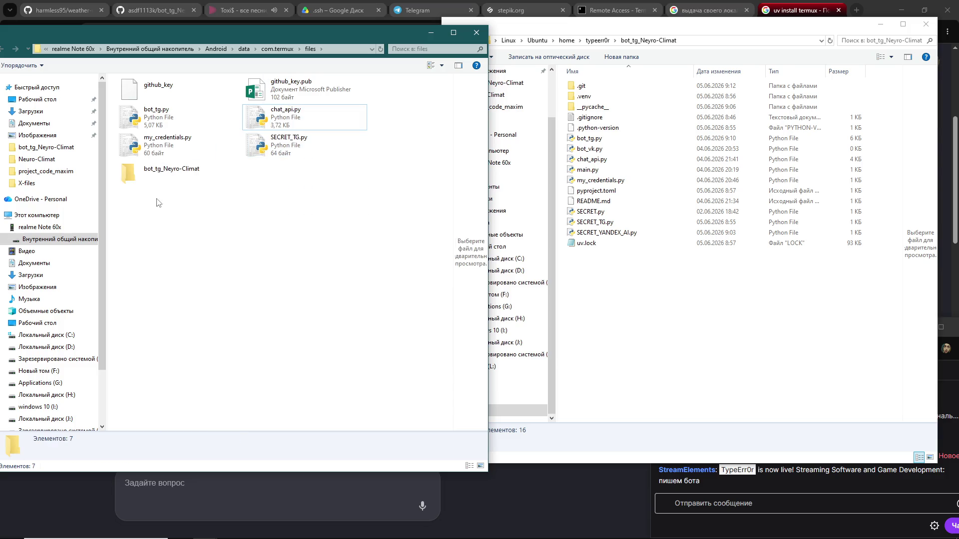
Move the remaining four Python files into bot_tg_Neyro-Climat and open it to confirm all eight.
left_click(173, 119)
left_click(268, 153, "shift")
mouse_move(275, 152)
left_mouse_down()
mouse_move(232, 150)
mouse_move(195, 183)
left_mouse_up()
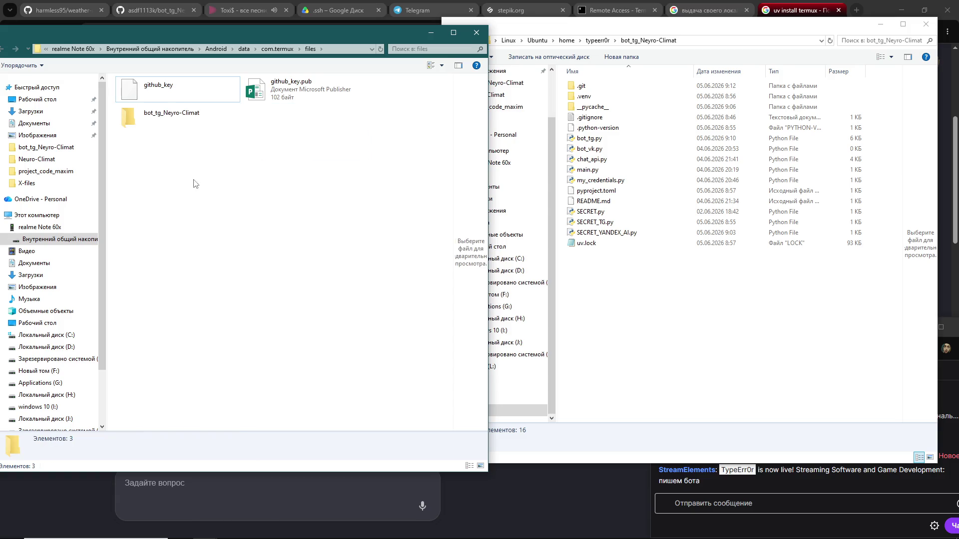
double_click(164, 114)
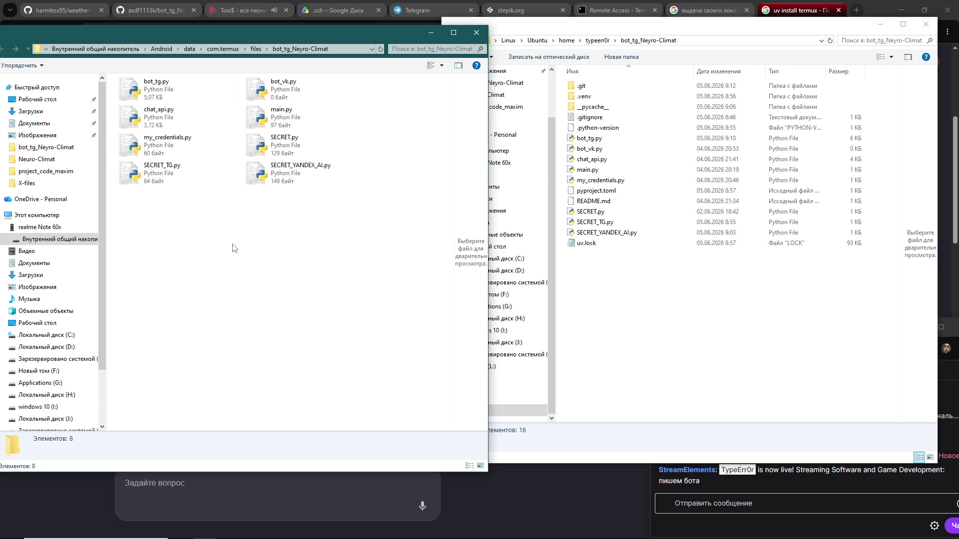
key("BackSpace")
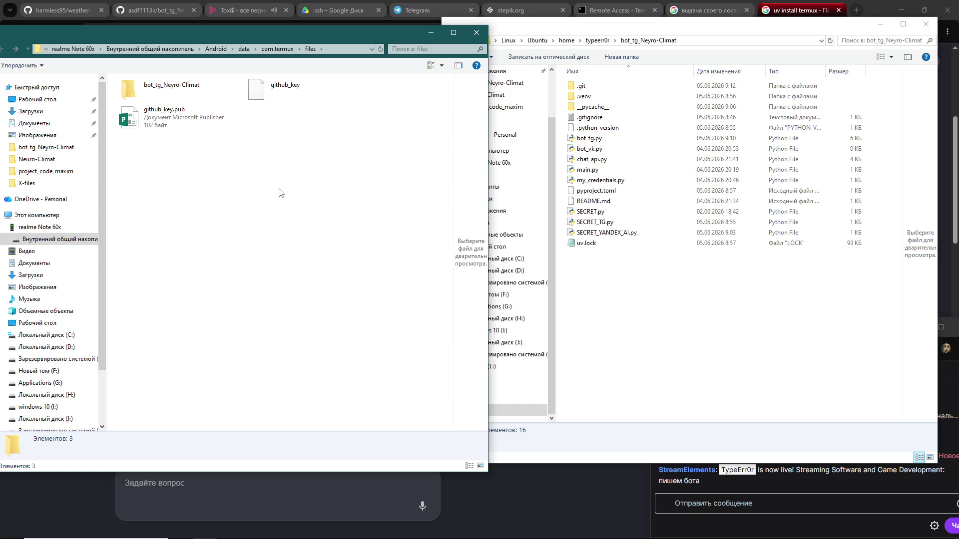
double_click(184, 88)
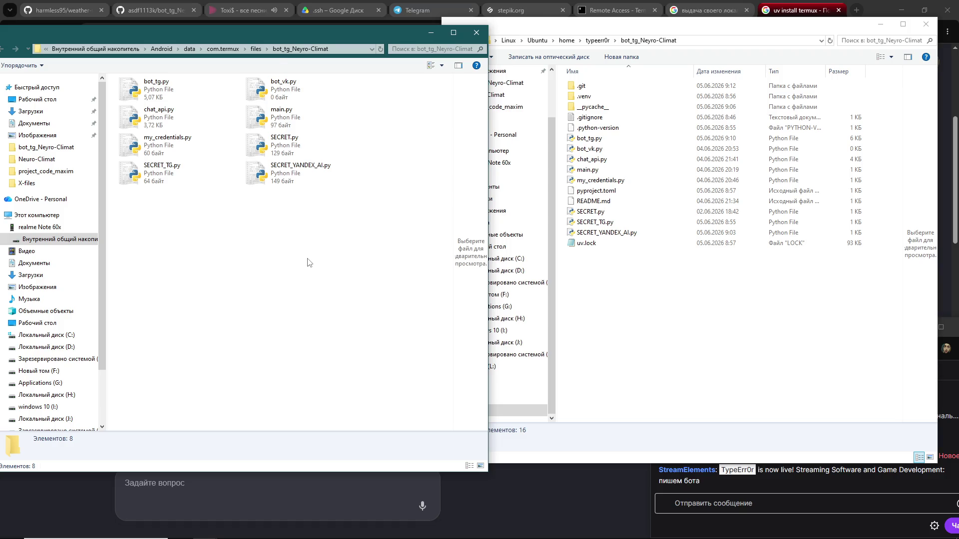
Lower the volume and bring the uv install termux search back to the front.
key("XF86AudioLowerVolume")
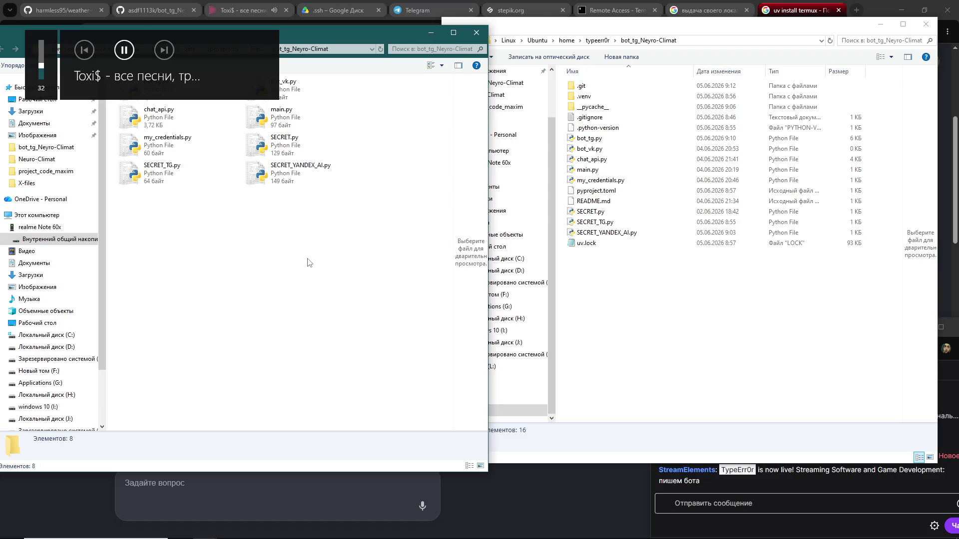
key("alt+Tab")
key("alt+Tab")
key("alt+Tab")
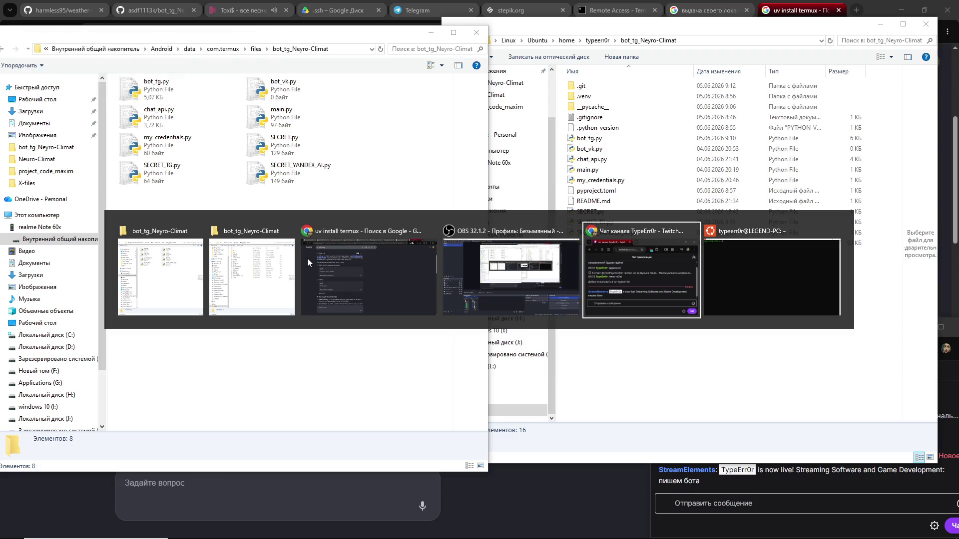
key("alt+Tab")
key("alt+Tab")
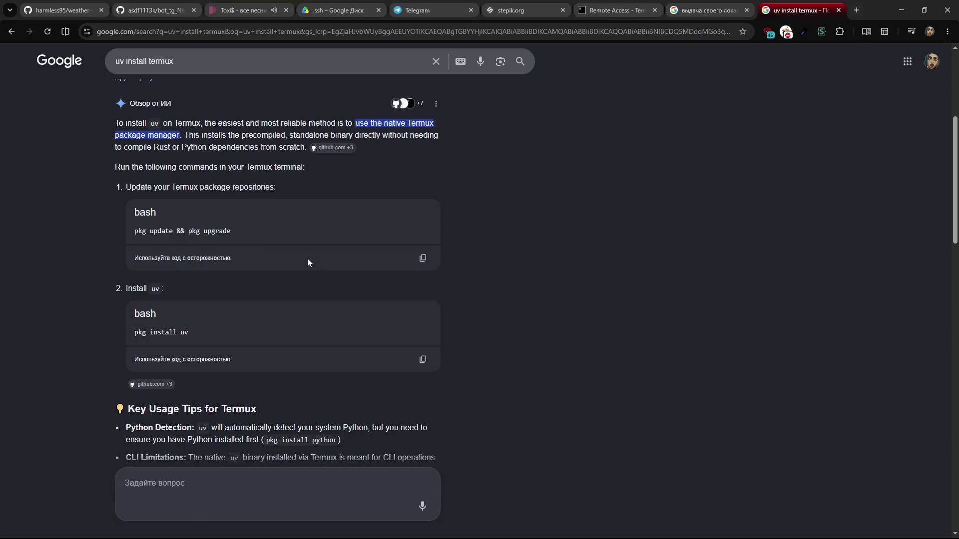
Start the Toxi$ artist playlist on Hitmo, skipping between NOBODY and Ameli.
left_click(272, 6)
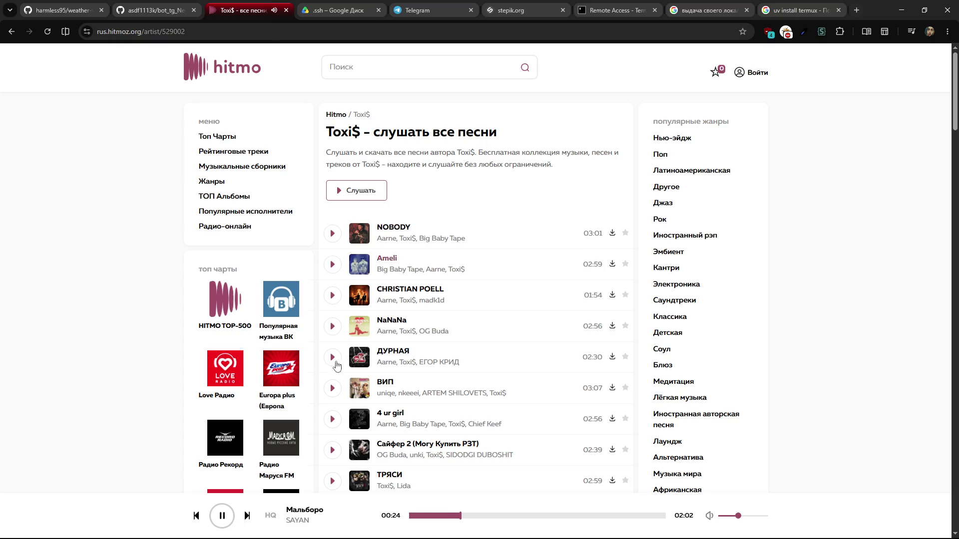
left_click(247, 515)
scroll(425, 411, "down", 3)
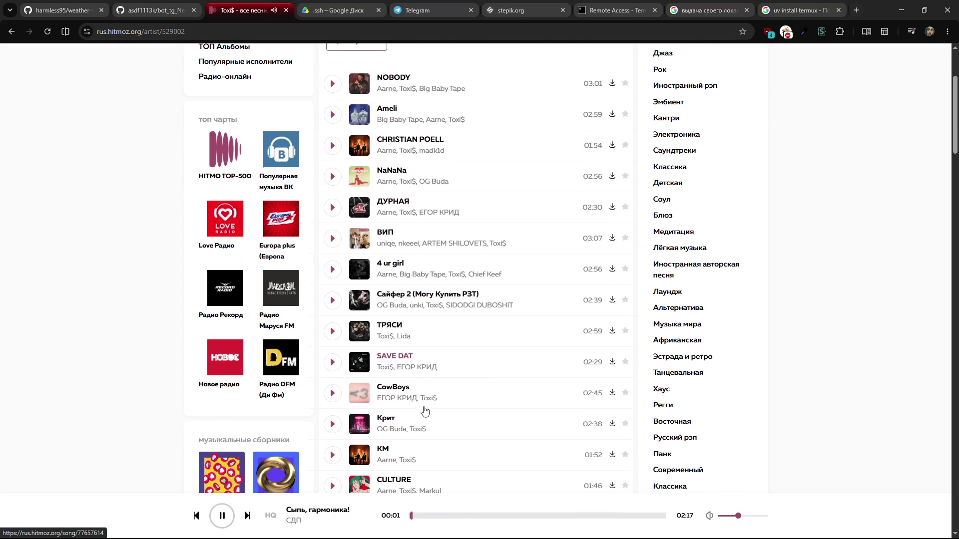
scroll(395, 372, "up", 3)
left_click(355, 190)
left_click(248, 516)
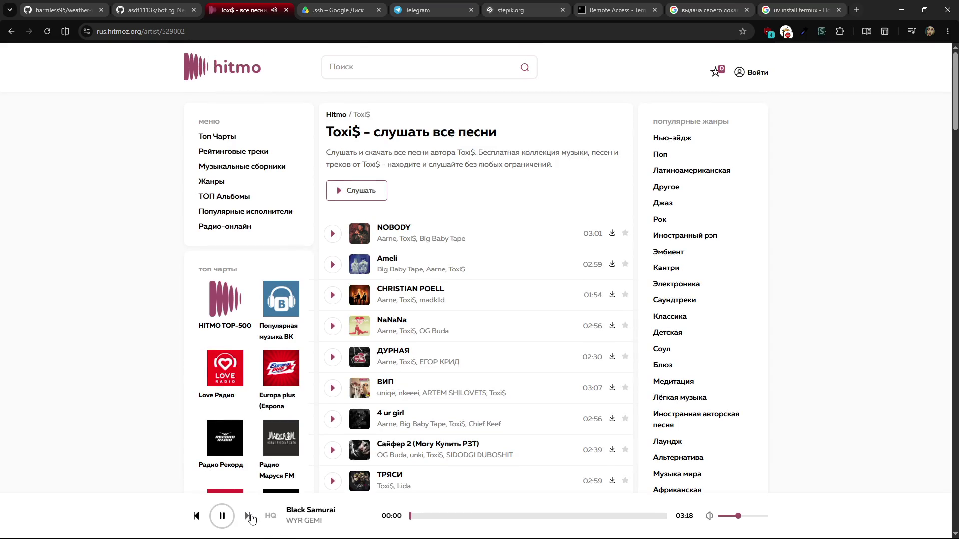
left_click(249, 516)
left_click(356, 190)
left_click(332, 264)
left_click(247, 515)
left_click(247, 516)
left_click(195, 519)
left_click(195, 520)
left_click(195, 520)
scroll(265, 375, "down", 1)
scroll(299, 300, "up", 1)
left_click(333, 233)
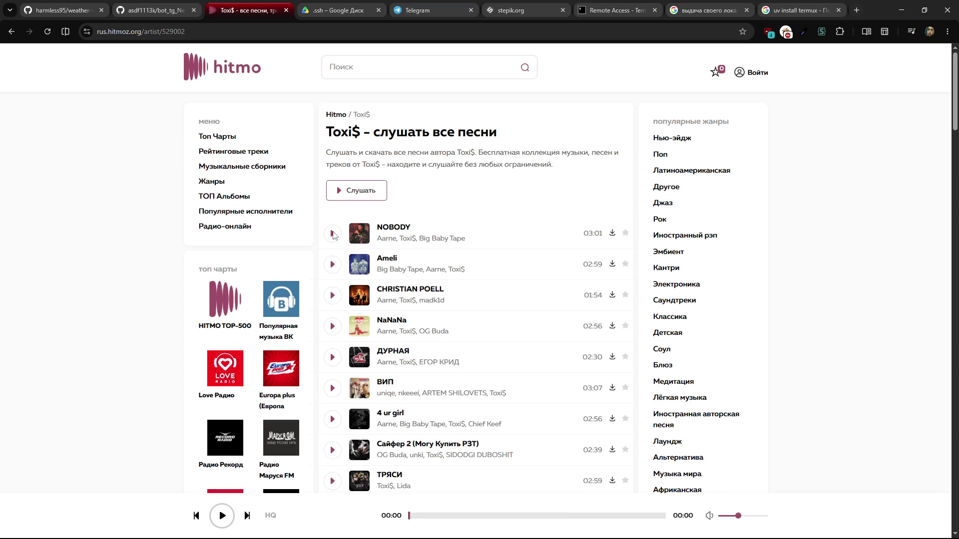
Reload the Toxi$ page, play NOBODY, skip ahead to CHRISTIAN POELL, then return to Explorer.
key("F5")
left_click(356, 193)
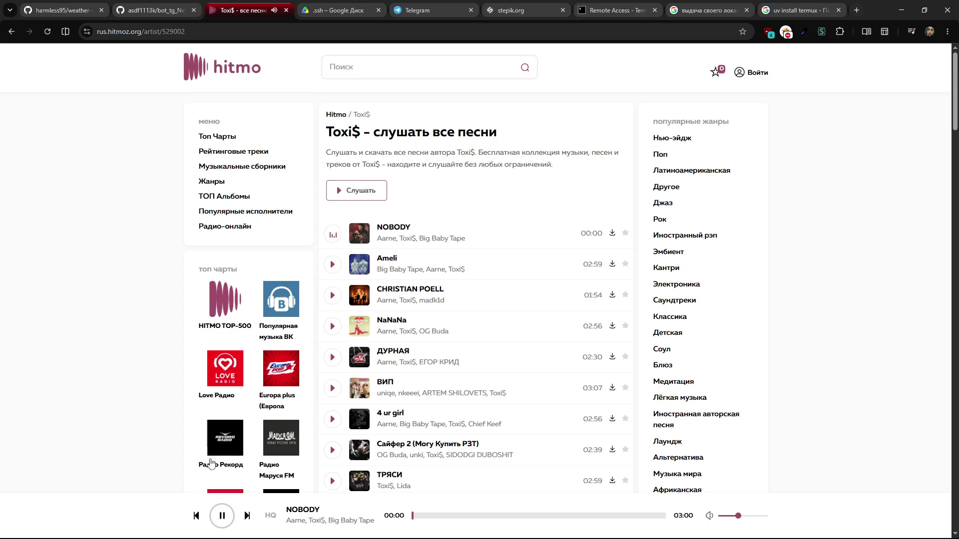
left_click(250, 519)
left_click(250, 519)
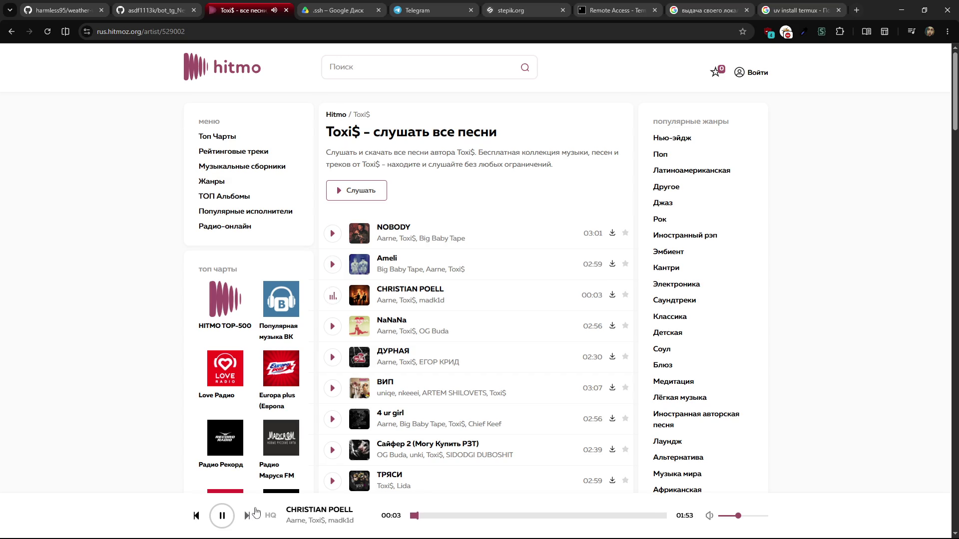
key("XF86AudioLowerVolume")
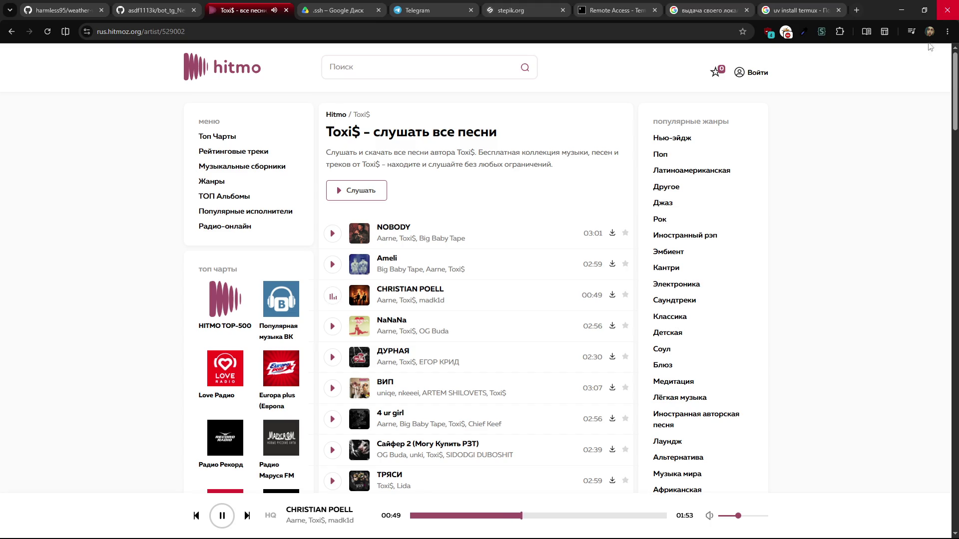
key("alt+Tab")
key("alt+Tab")
key("alt+Tab")
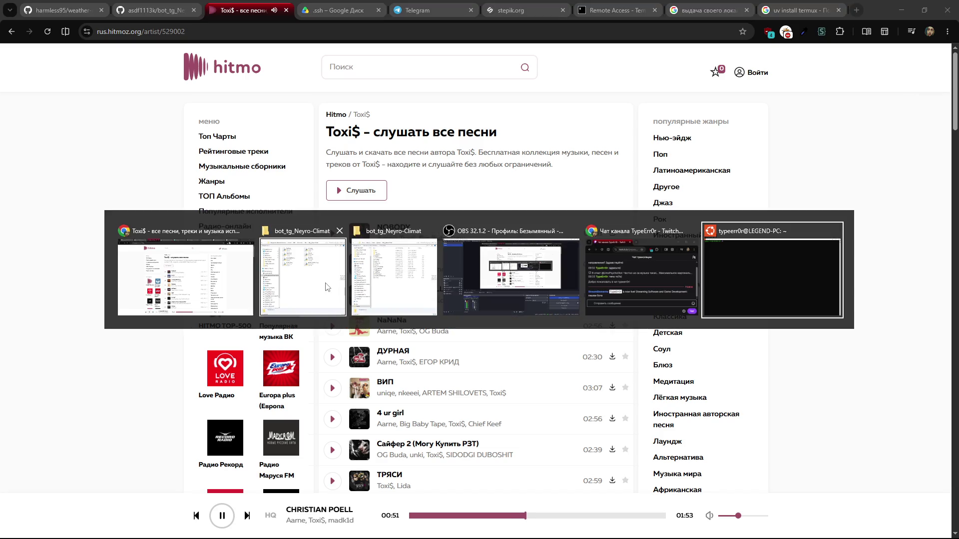
left_click(380, 289)
Bring the phone's Explorer window forward and browse between Termux's files, Android and media folders.
key("alt+Tab")
left_click(381, 290)
key("alt")
key("alt+Up")
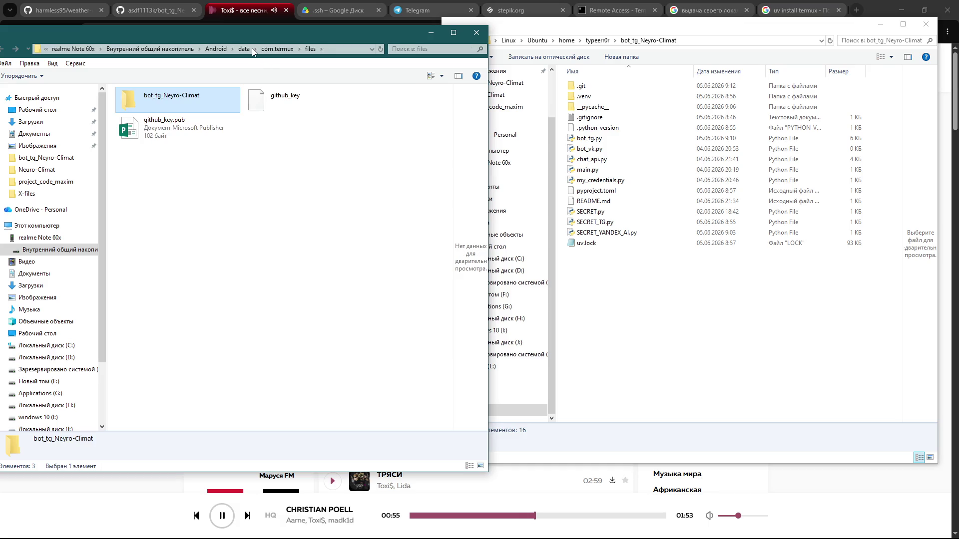
mouse_move(175, 172)
left_mouse_down()
mouse_move(300, 82)
mouse_move(285, 95)
left_mouse_up()
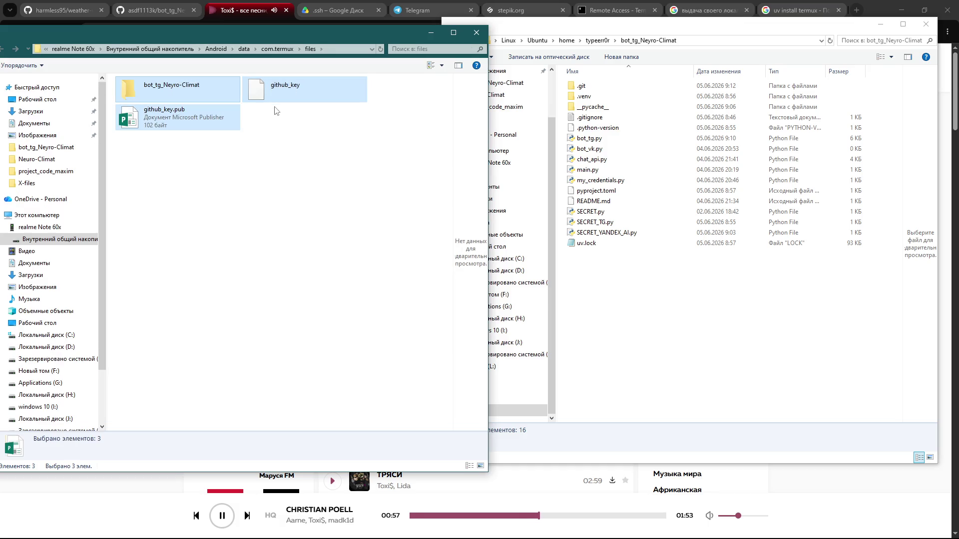
left_click(222, 48)
double_click(246, 83)
key("alt+Left")
key("alt+Left")
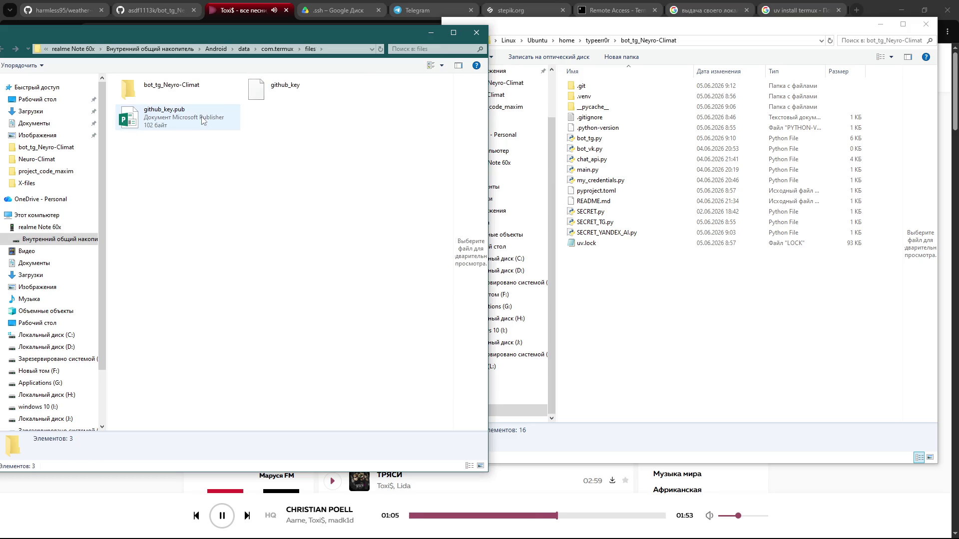
key("alt+Up")
key("alt+Up")
key("alt+Up")
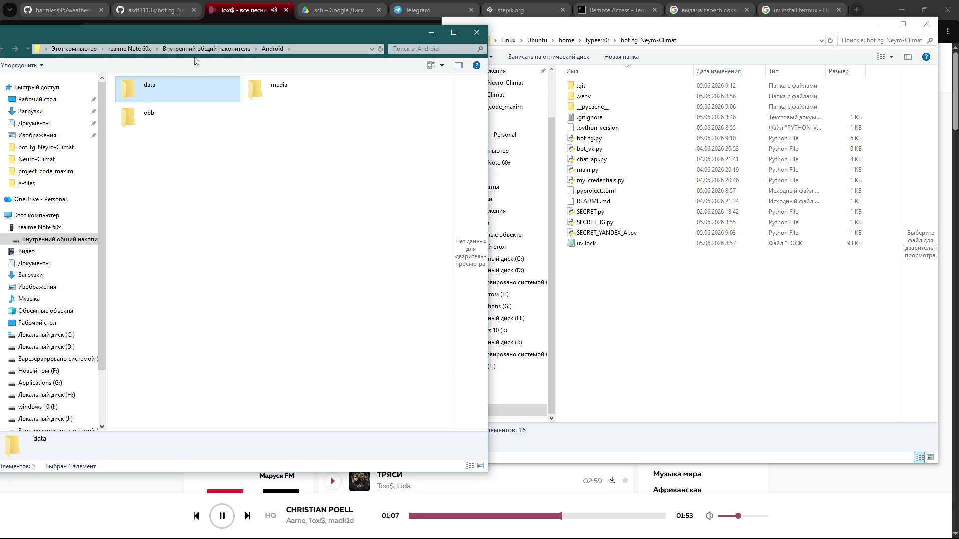
left_click(198, 48)
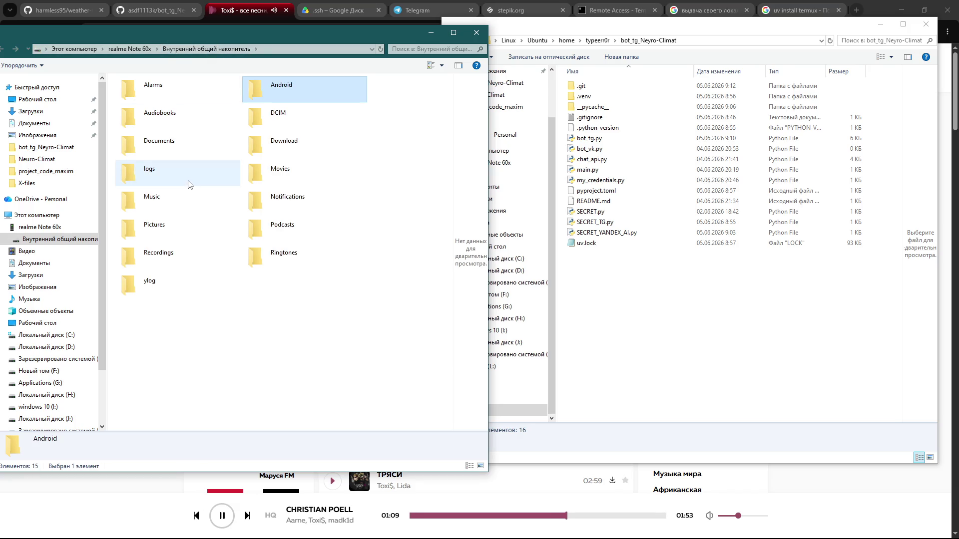
Open Android > data, search it for termux, and enter com.termux > files.
left_click(264, 325)
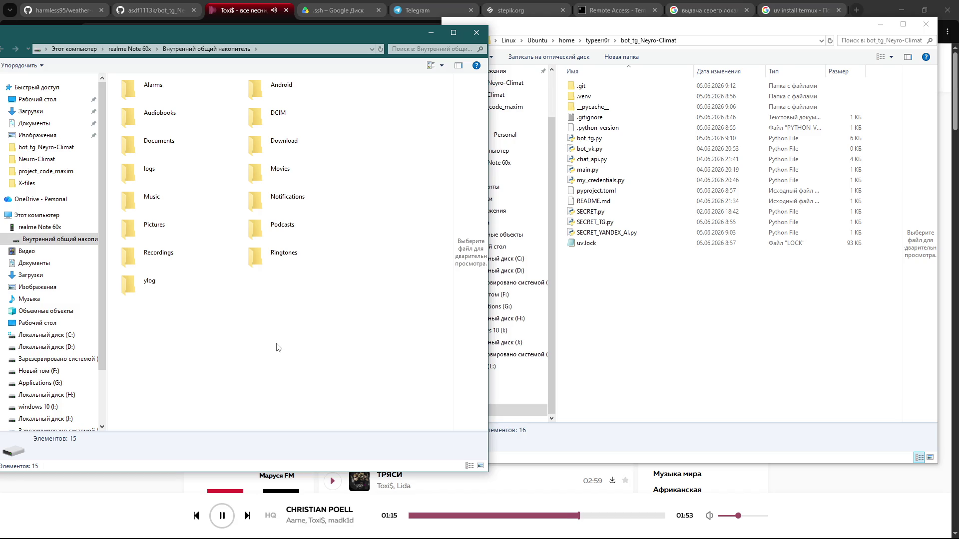
double_click(266, 87)
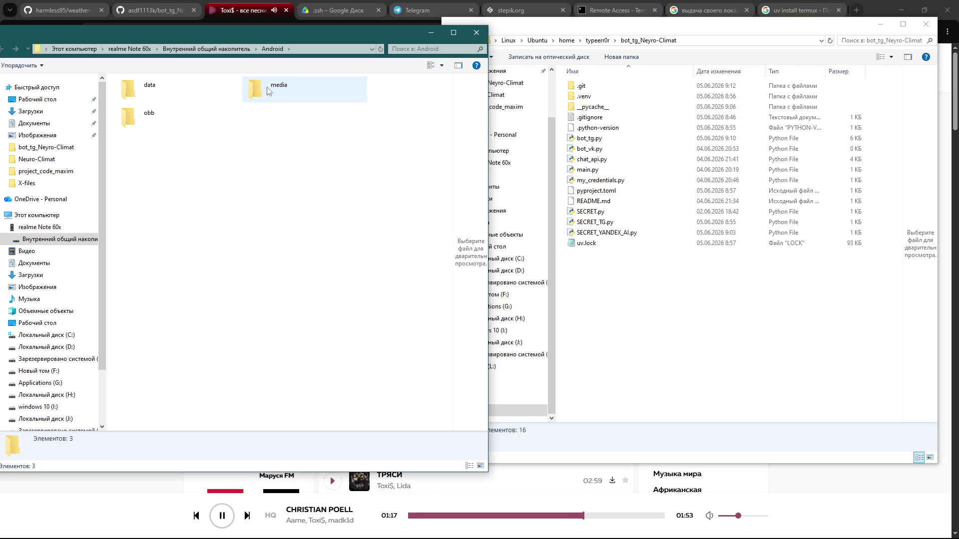
double_click(195, 103)
left_click(402, 51)
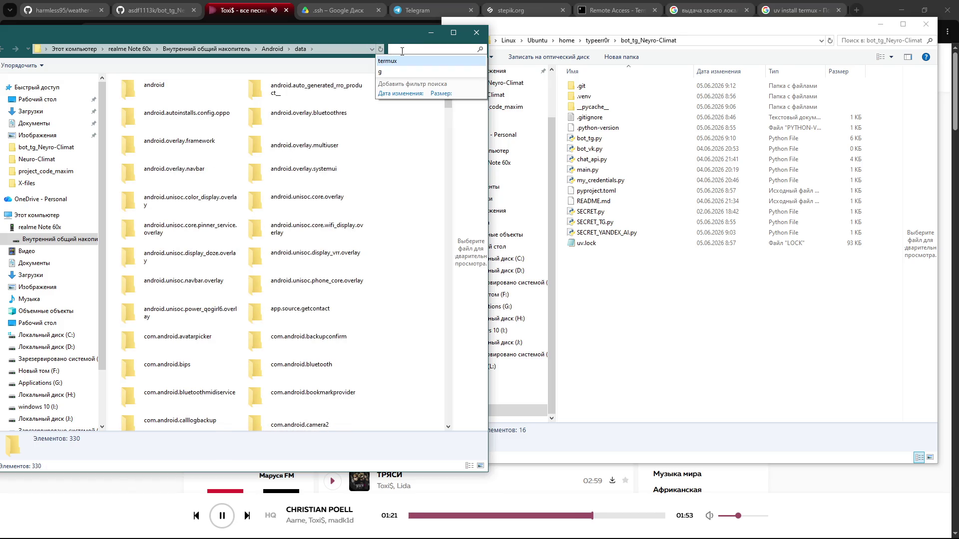
left_click(388, 61)
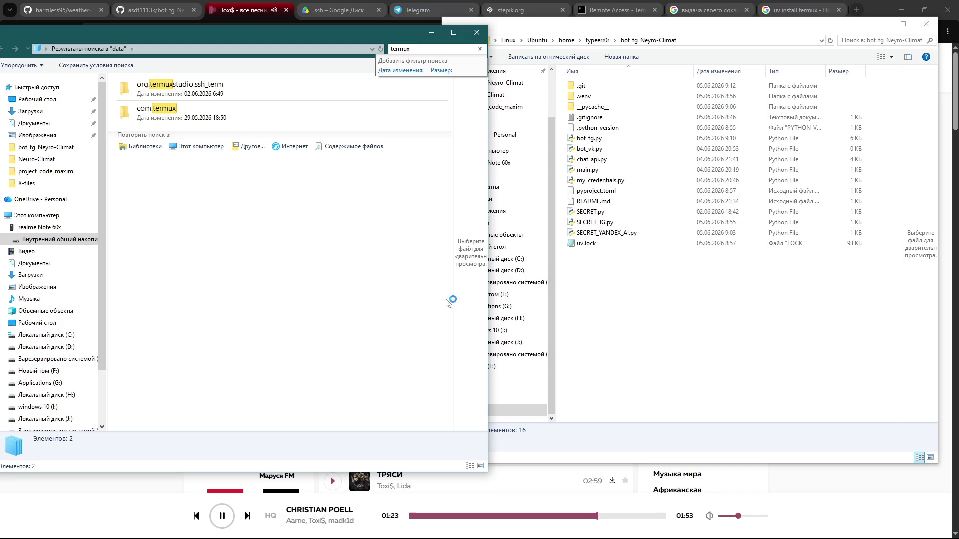
double_click(257, 110)
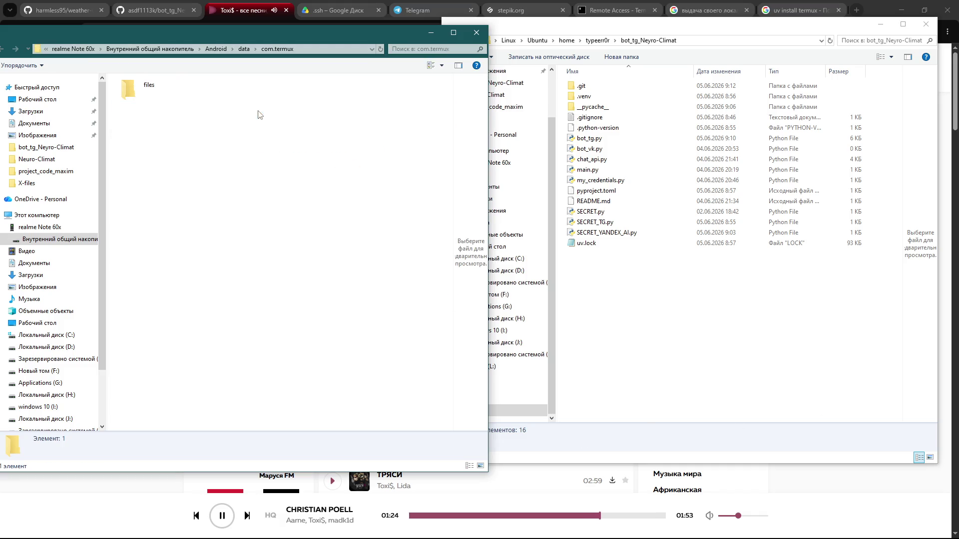
double_click(155, 93)
Cut bot_tg_Neyro-Climat, github_key and github_key.pub, then go to the internal storage root.
left_click_drag(171, 176, 261, 90)
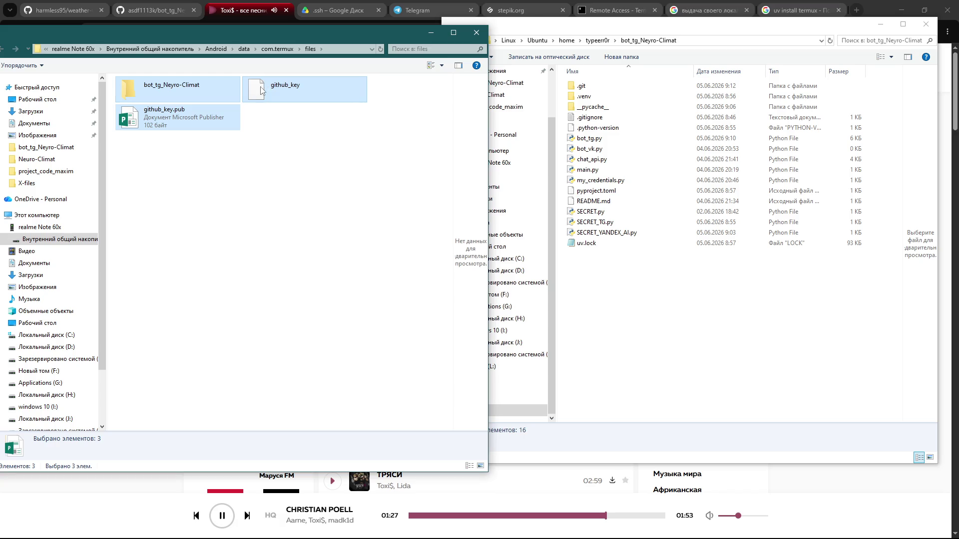
right_click(261, 90)
left_click(287, 107)
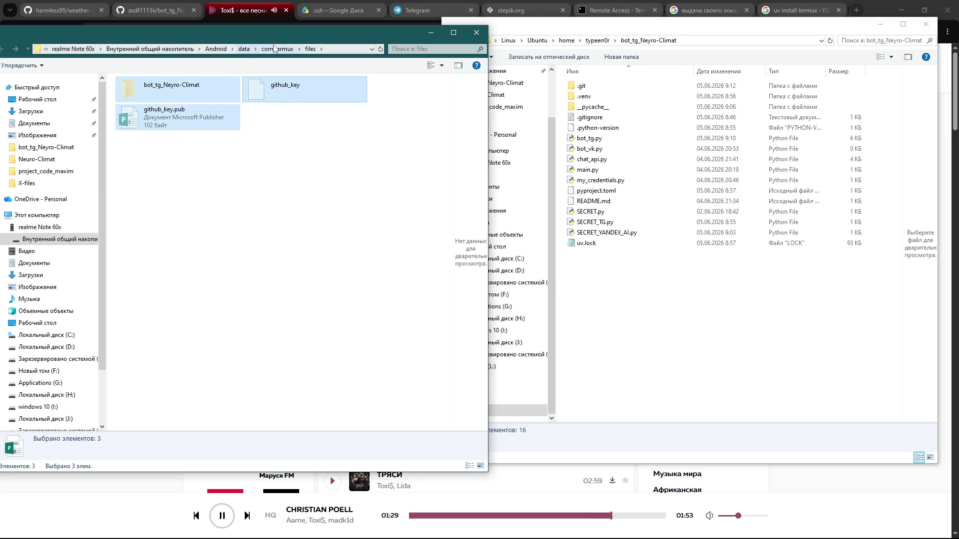
left_click(150, 49)
right_click(348, 314)
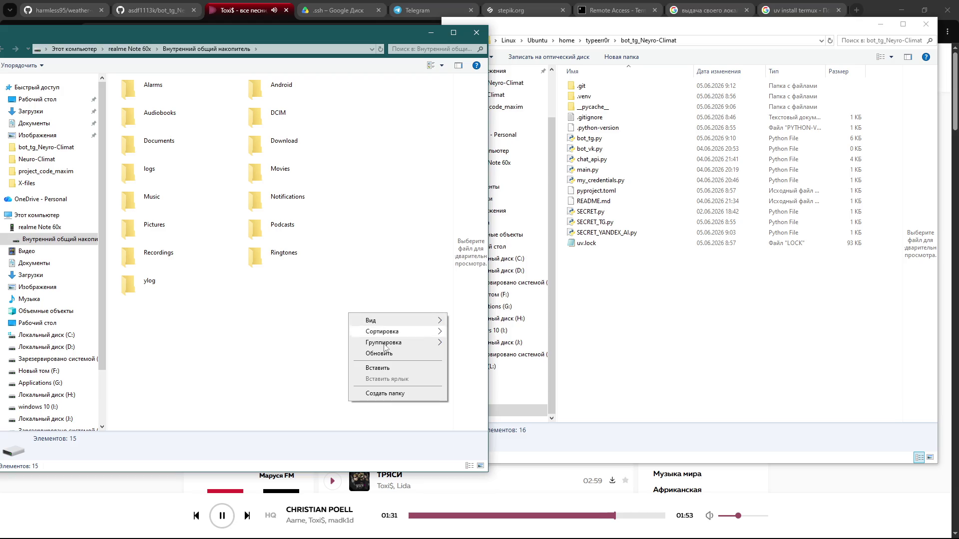
Dismiss the paste options in internal storage without pasting anything.
left_click(287, 394)
left_click(281, 387)
right_click(280, 370)
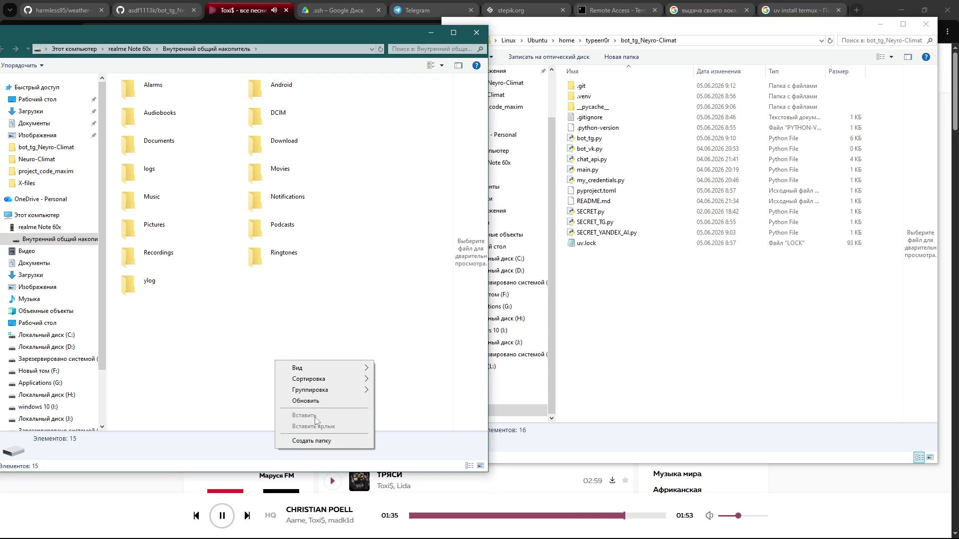
left_click(223, 384)
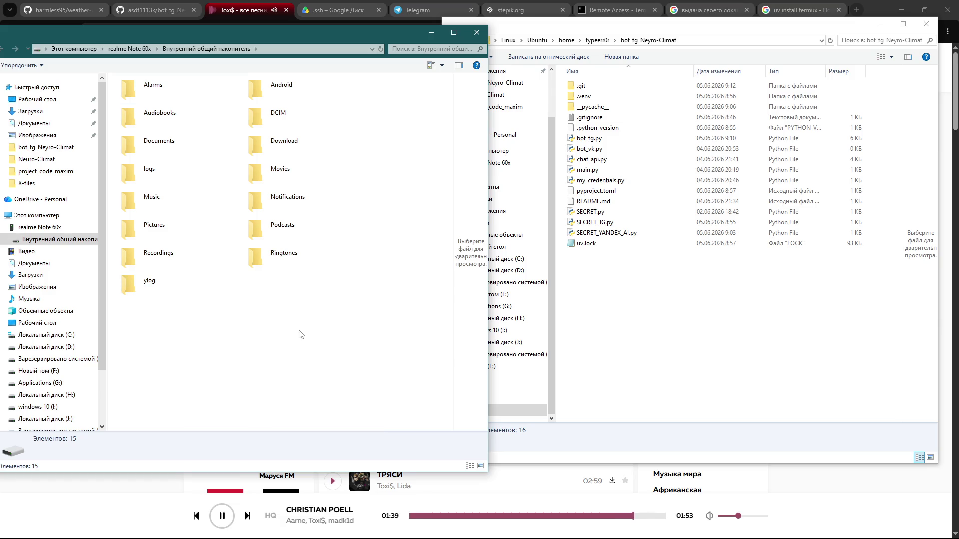
Go into Android > data and search it for 'termux'.
double_click(280, 93)
double_click(170, 104)
double_click(169, 93)
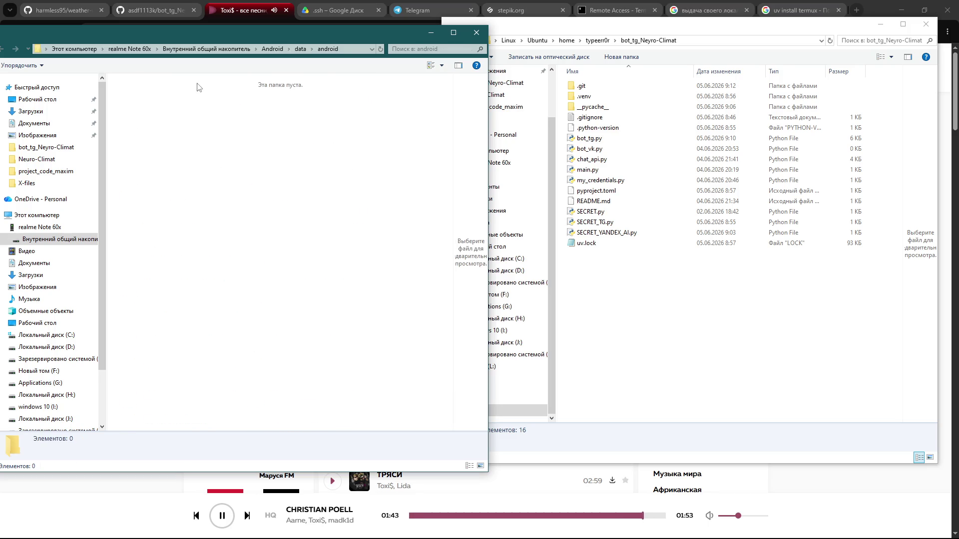
key("alt+Left")
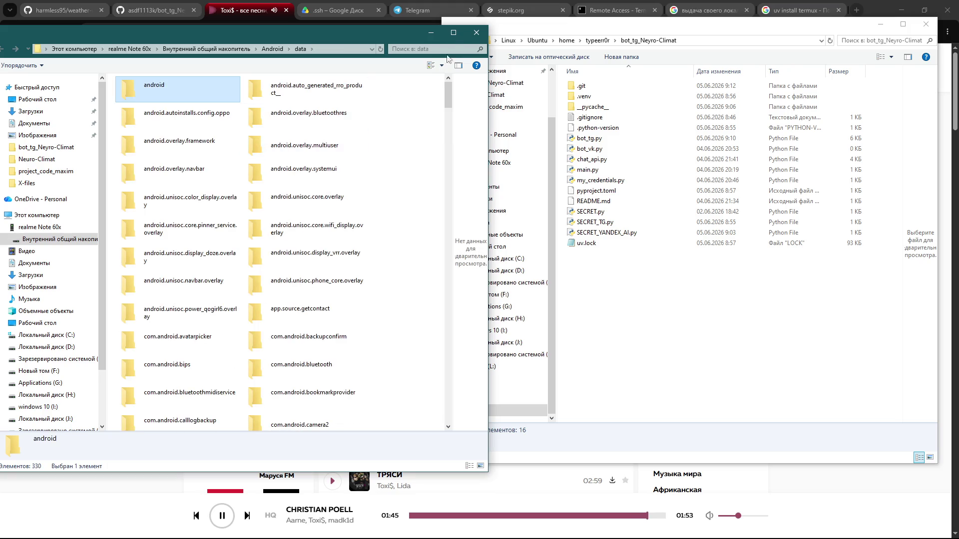
left_click(434, 49)
type("termux")
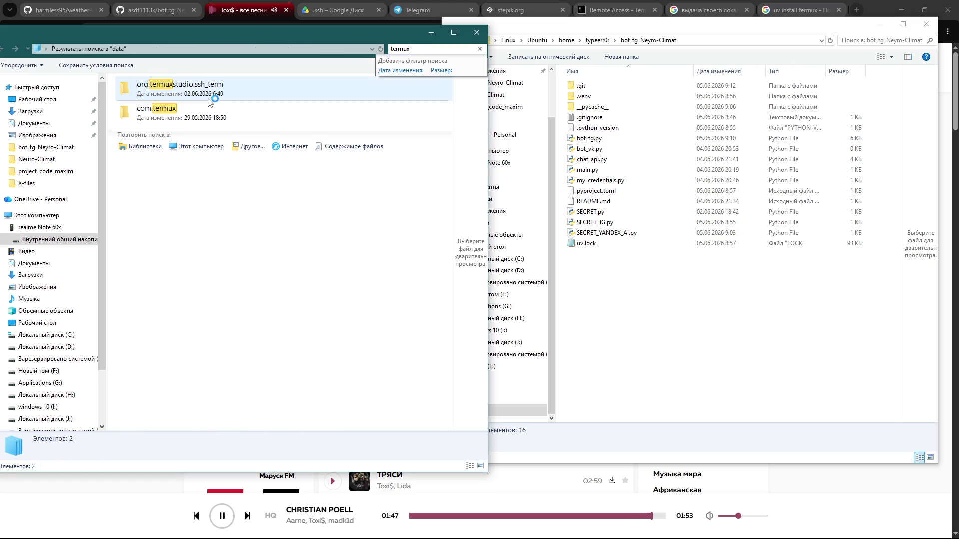
Open com.termux > files and drag its three items up onto com.termux.
double_click(181, 119)
double_click(170, 100)
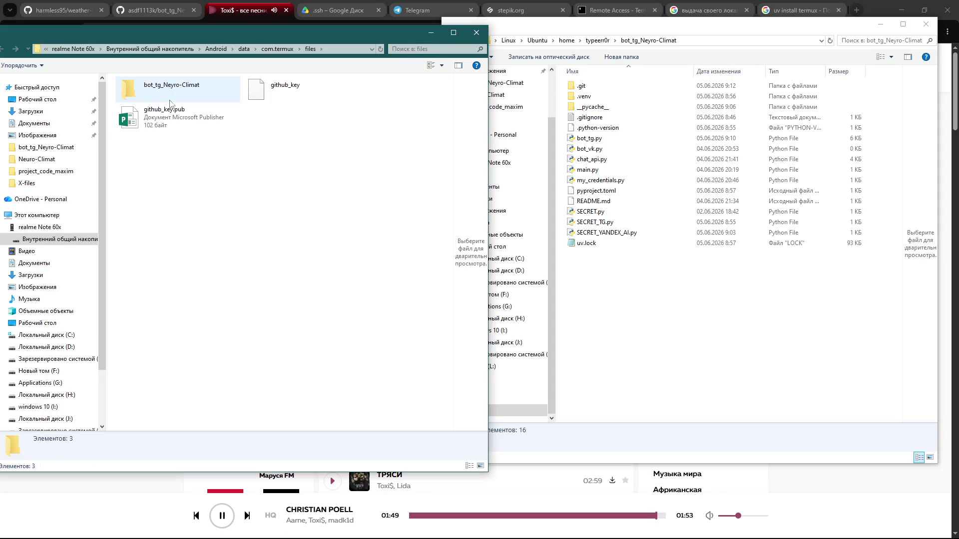
left_click(295, 91)
mouse_move(238, 152)
left_mouse_down()
mouse_move(184, 82)
mouse_move(249, 88)
mouse_move(257, 50)
mouse_move(280, 52)
left_mouse_up()
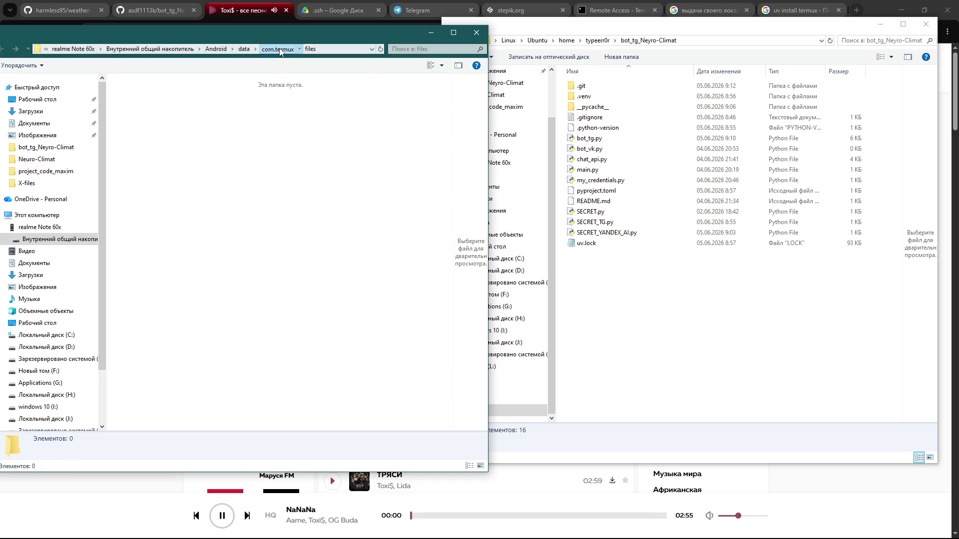
In com.termux, select bot_tg_Neyro-Climat, github_key and github_key.pub and drag them into data.
left_click(280, 52)
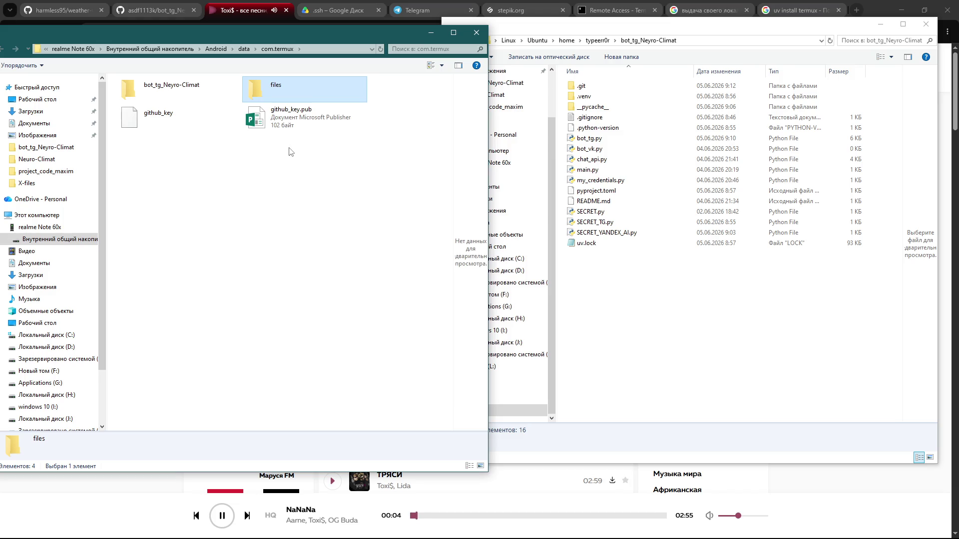
left_click(314, 119)
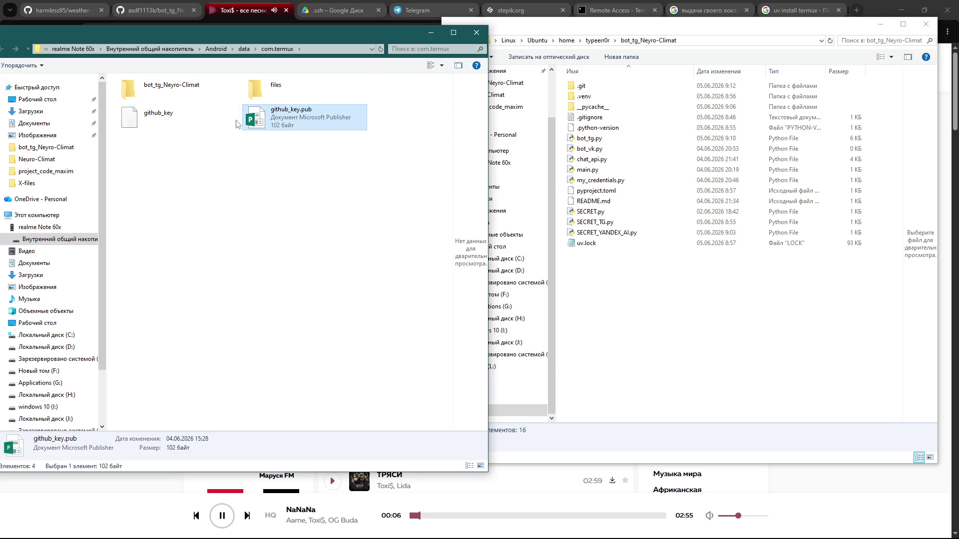
left_click(199, 112, "ctrl")
left_click(205, 91, "ctrl")
mouse_move(209, 88)
left_mouse_down()
mouse_move(176, 22)
mouse_move(175, 39)
mouse_move(209, 86)
left_mouse_up()
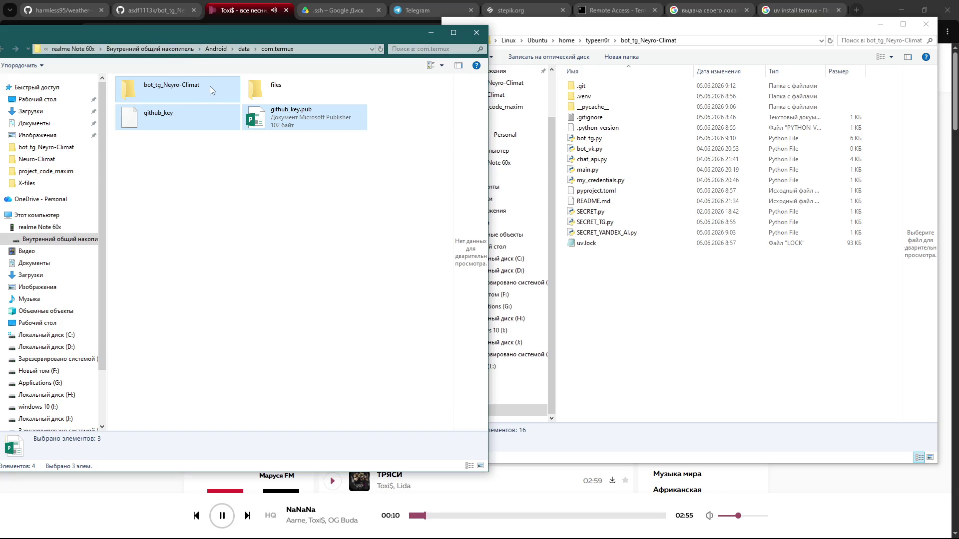
In the data folder, select both github_key files and try dragging them into Android.
left_click(245, 49)
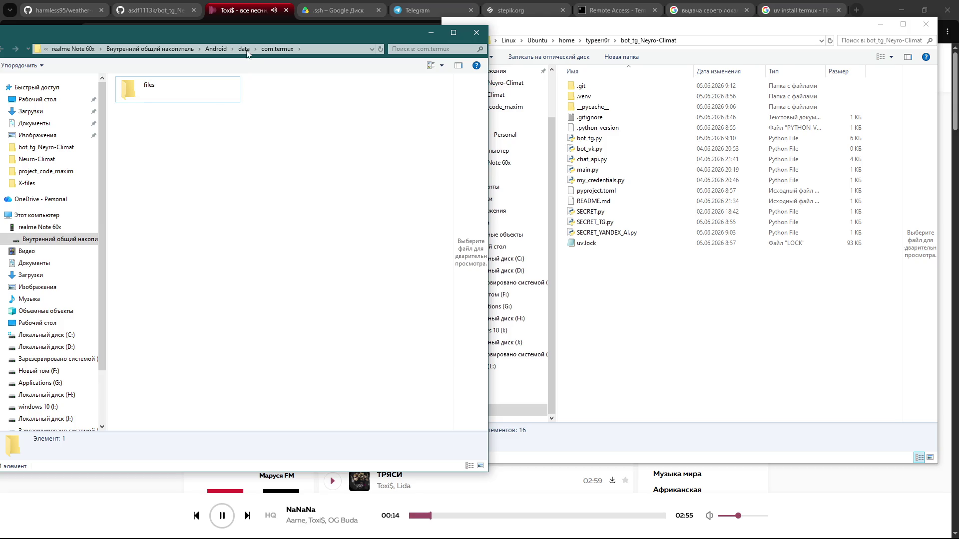
scroll(313, 279, "down", 5)
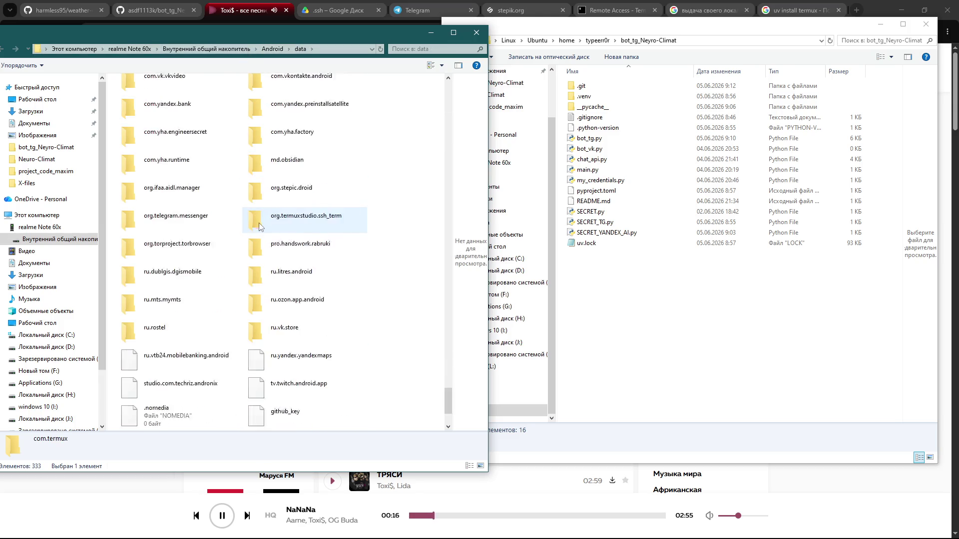
left_click(284, 390)
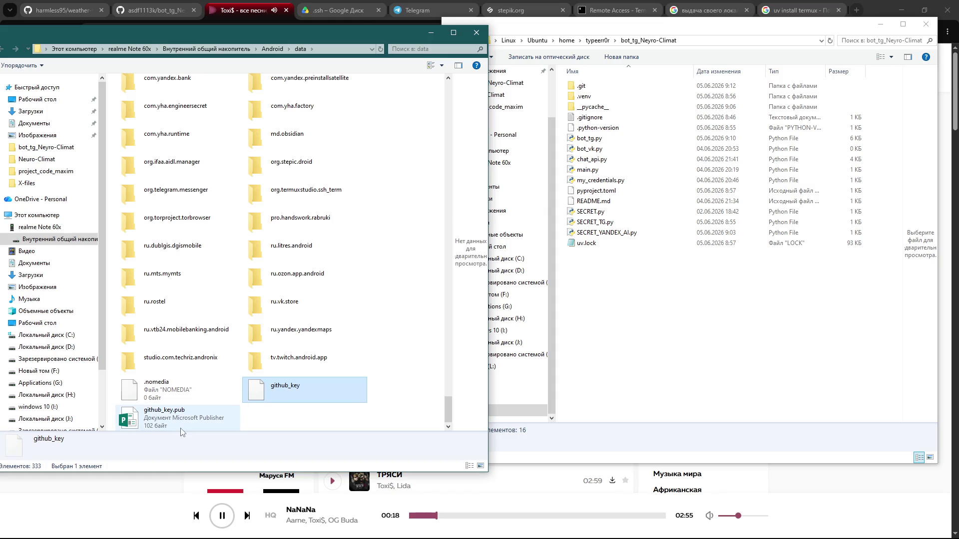
left_click(181, 425, "ctrl")
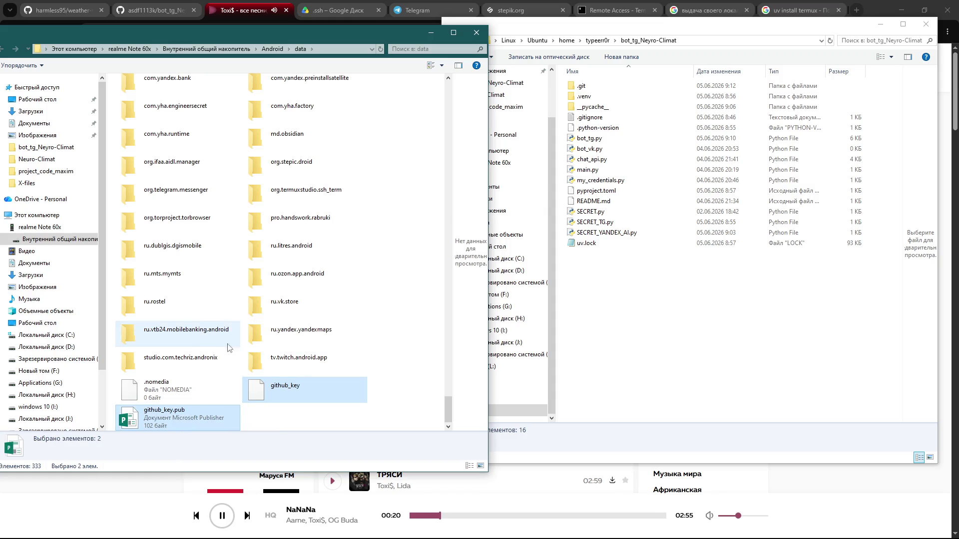
mouse_move(300, 395)
left_mouse_down()
mouse_move(280, 165)
mouse_move(220, 46)
mouse_move(284, 51)
mouse_move(217, 53)
left_mouse_up()
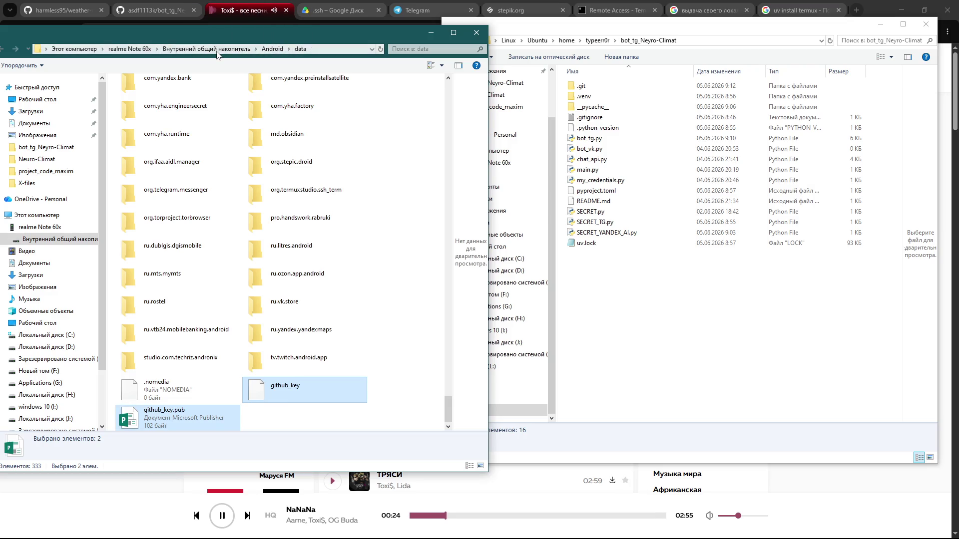
mouse_move(301, 398)
left_mouse_down()
mouse_move(285, 50)
mouse_move(273, 51)
mouse_move(285, 50)
mouse_move(281, 283)
mouse_move(292, 350)
mouse_move(260, 20)
mouse_move(272, 48)
mouse_move(308, 370)
mouse_move(220, 23)
mouse_move(210, 49)
mouse_move(289, 357)
mouse_move(280, 398)
mouse_move(287, 394)
mouse_move(198, 23)
mouse_move(196, 54)
mouse_move(299, 282)
mouse_move(294, 394)
left_mouse_up()
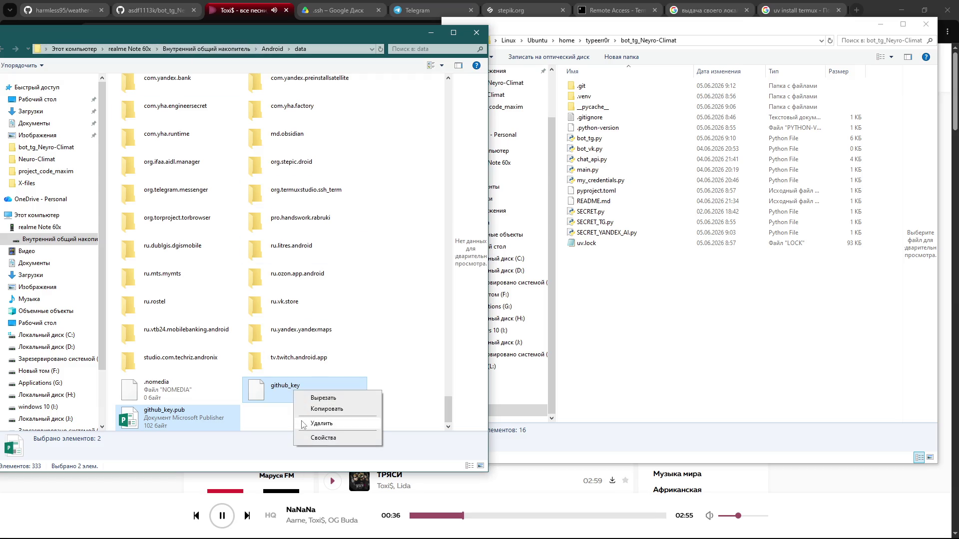
Delete github_key and github_key.pub from the data folder.
left_click(321, 423)
left_click(514, 272)
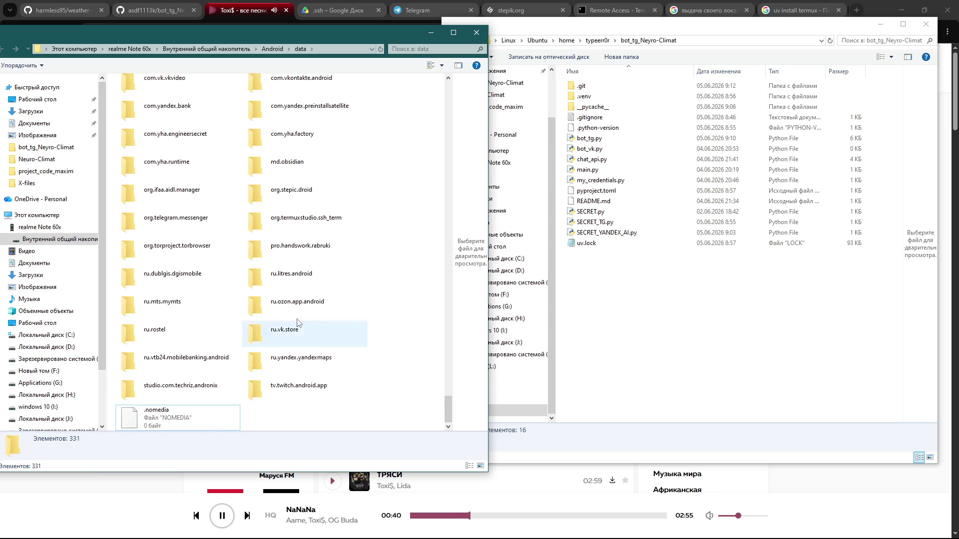
scroll(228, 247, "up", 6)
scroll(229, 247, "up", 12)
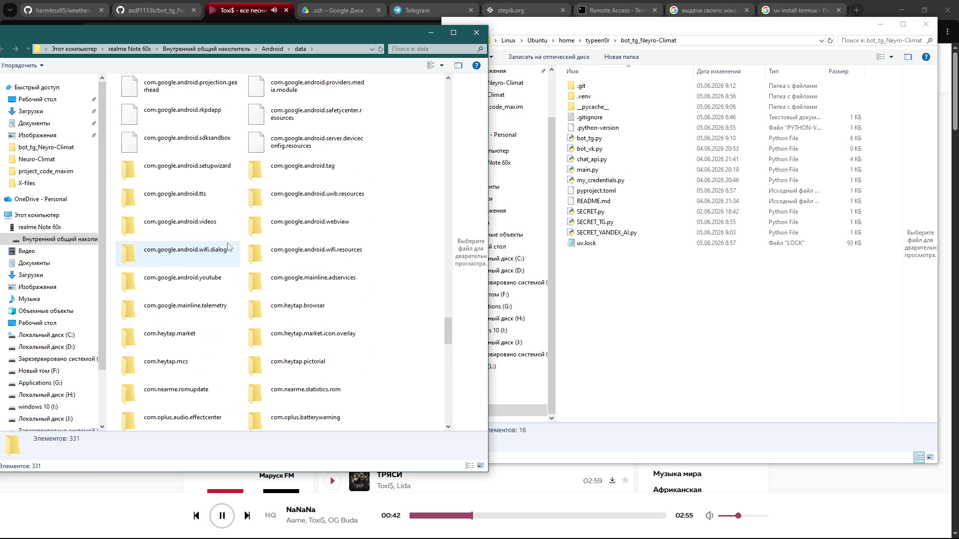
scroll(227, 245, "up", 10)
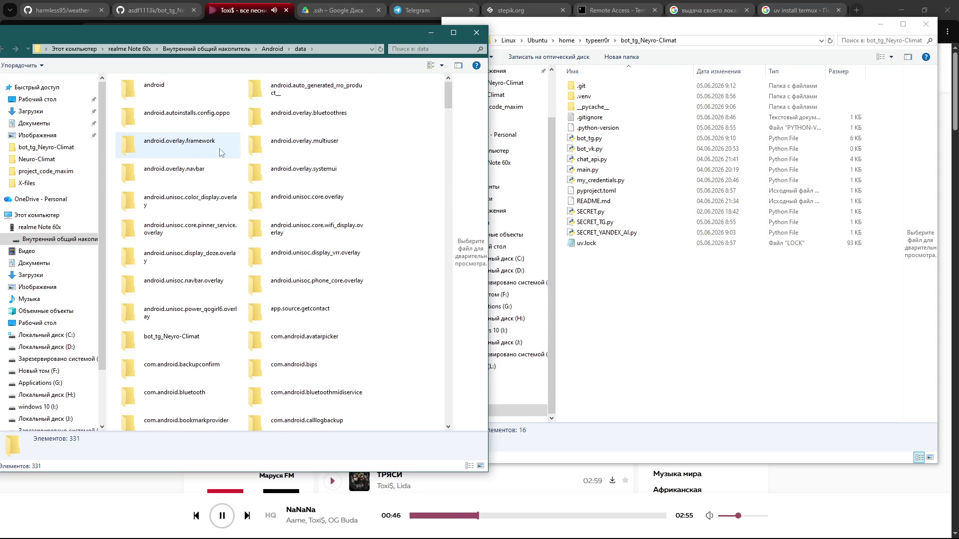
Switch to a listing with modification dates and try deleting bot_tg_Neyro-Climat, cancelling the confirmation.
left_click(431, 69)
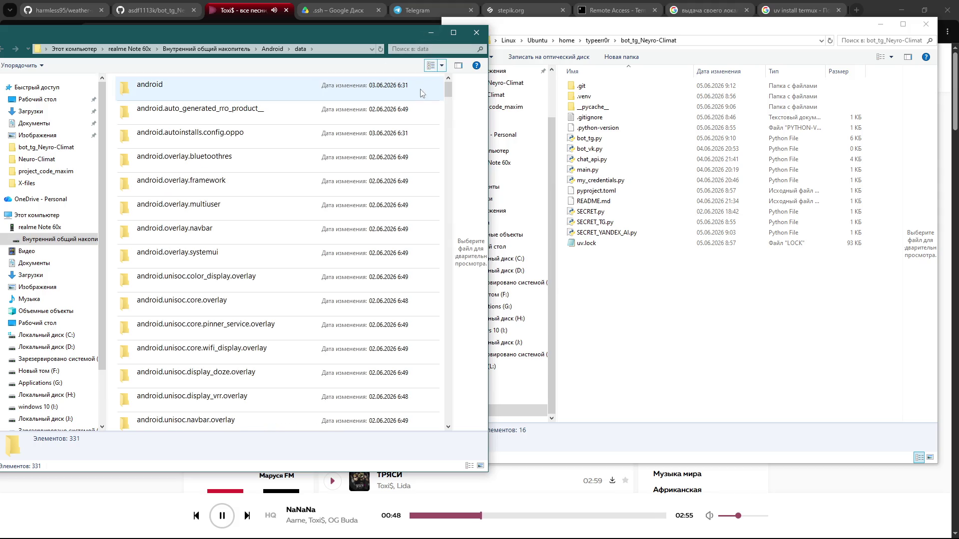
scroll(197, 322, "down", 3)
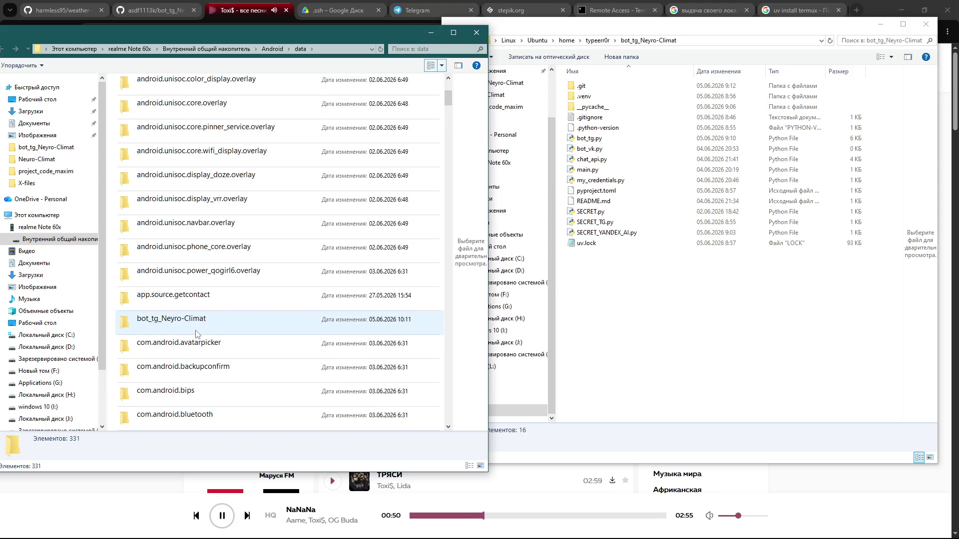
right_click(196, 327)
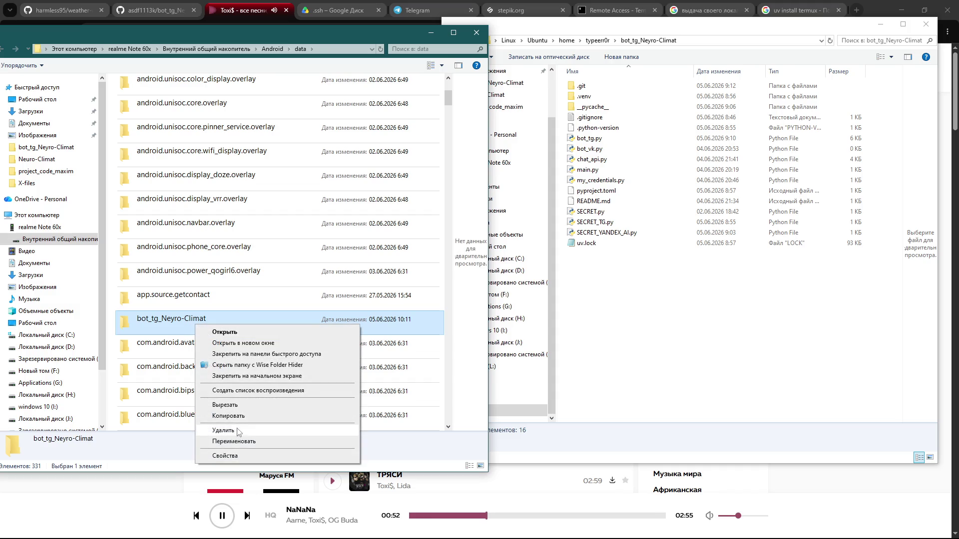
left_click(235, 430)
left_click(544, 273)
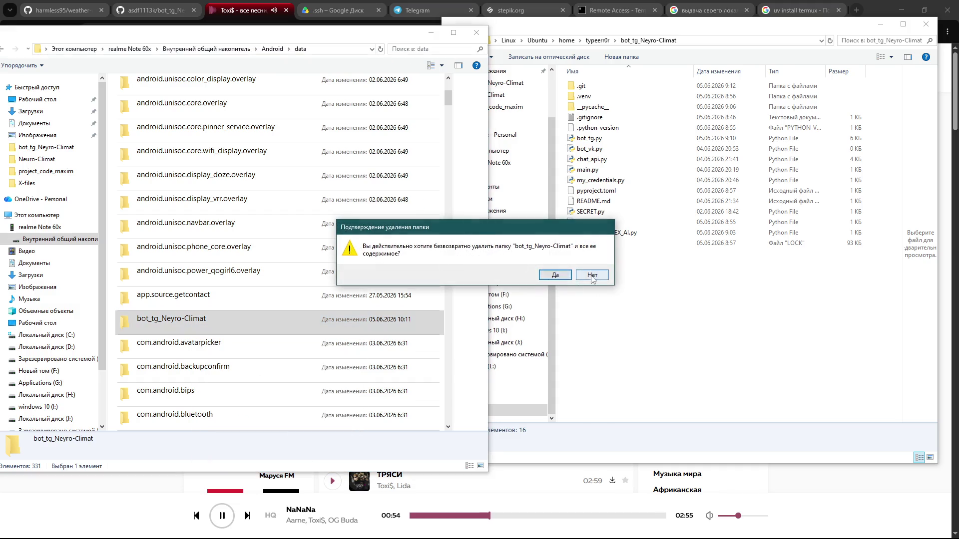
Attempt deleting bot_tg_Neyro-Climat again, keep it, and return to internal storage.
mouse_move(268, 328)
left_mouse_down()
mouse_move(200, 35)
mouse_move(202, 50)
left_mouse_up()
right_click(204, 331)
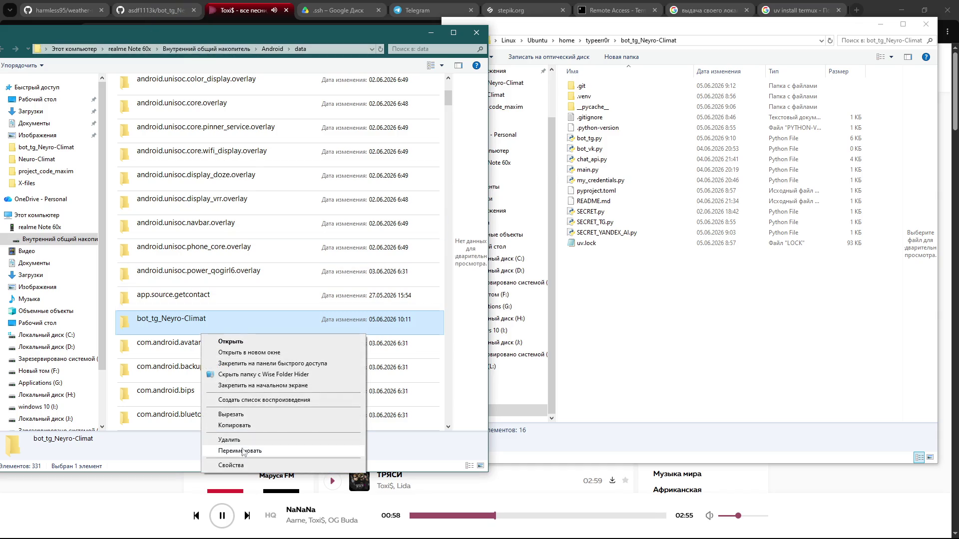
left_click(229, 440)
left_click(562, 278)
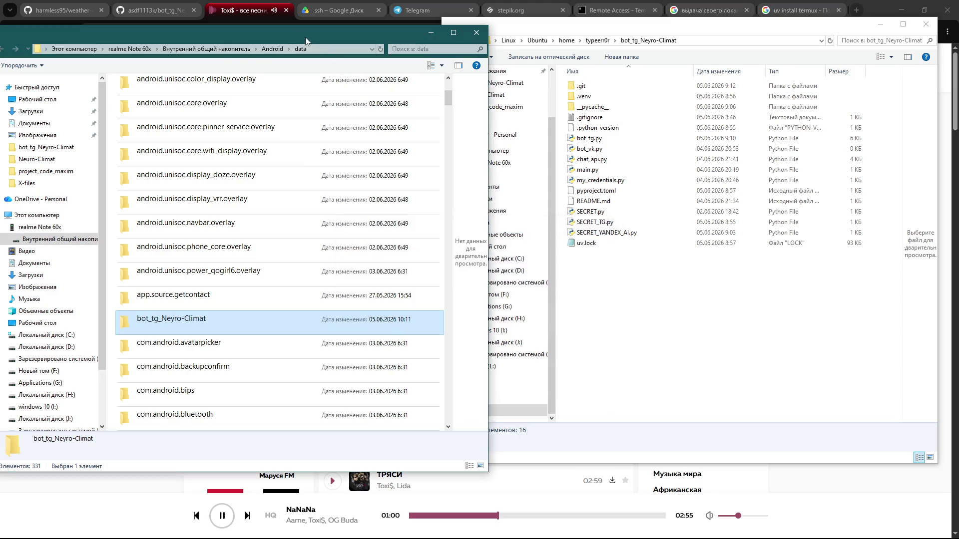
left_click(205, 49)
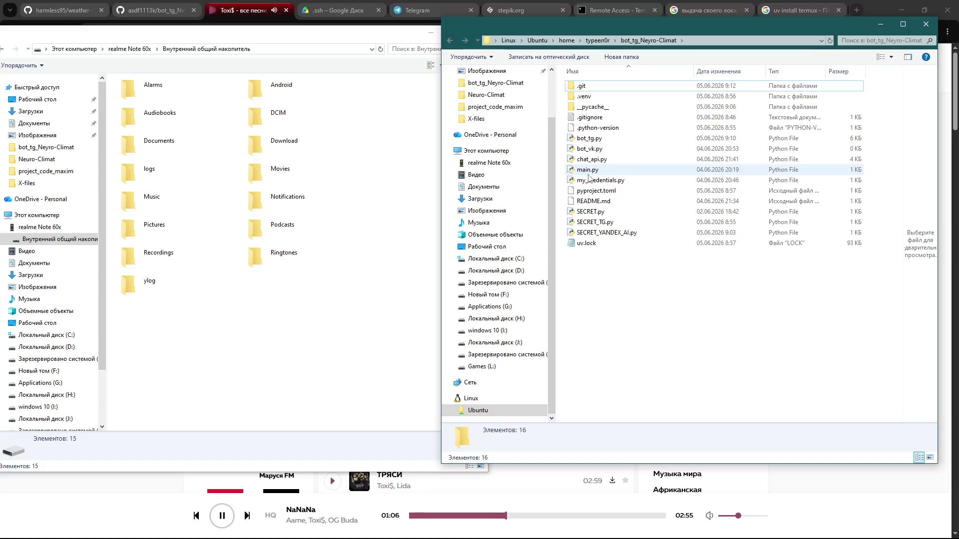
Create a new folder named bot_tg in the phone's internal storage.
right_click(341, 311)
left_click(386, 391)
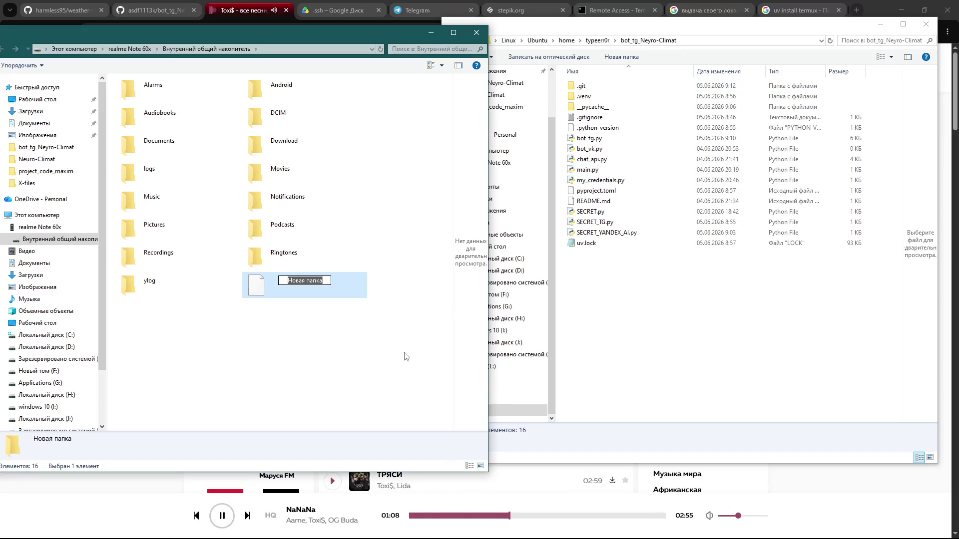
type("bot")
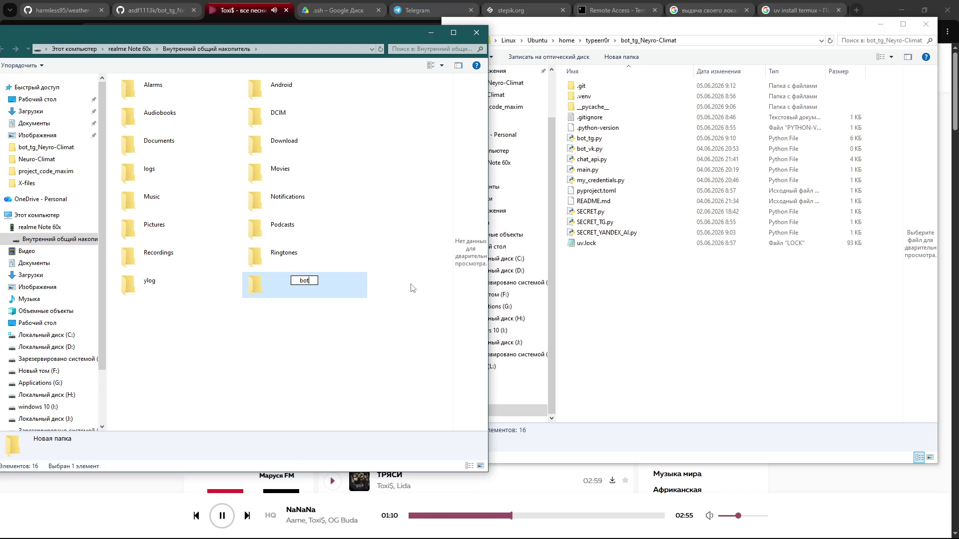
type("_tg")
key("Return")
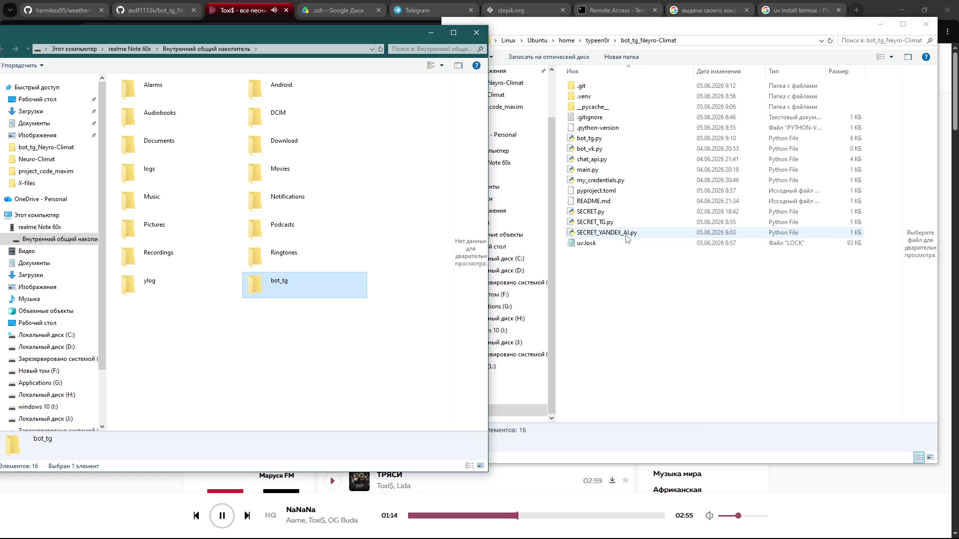
Select the project's eight Python files, from bot_tg.py through SECRET_TG.py.
left_click(627, 233)
left_click(621, 222, "shift")
left_click(619, 211, "ctrl")
left_click(617, 181, "ctrl")
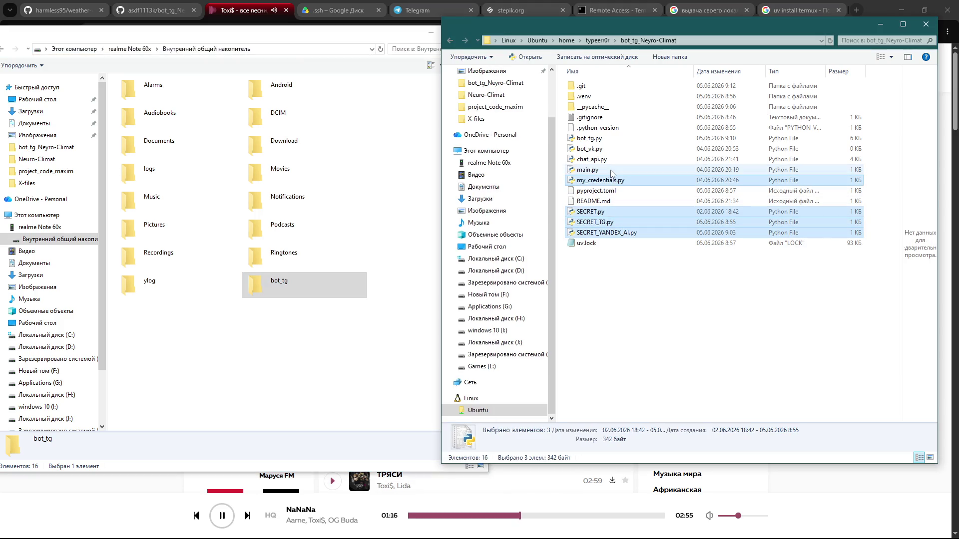
left_click(615, 170, "ctrl")
left_click(613, 159, "ctrl")
left_click(612, 147, "ctrl")
left_click(609, 140, "ctrl")
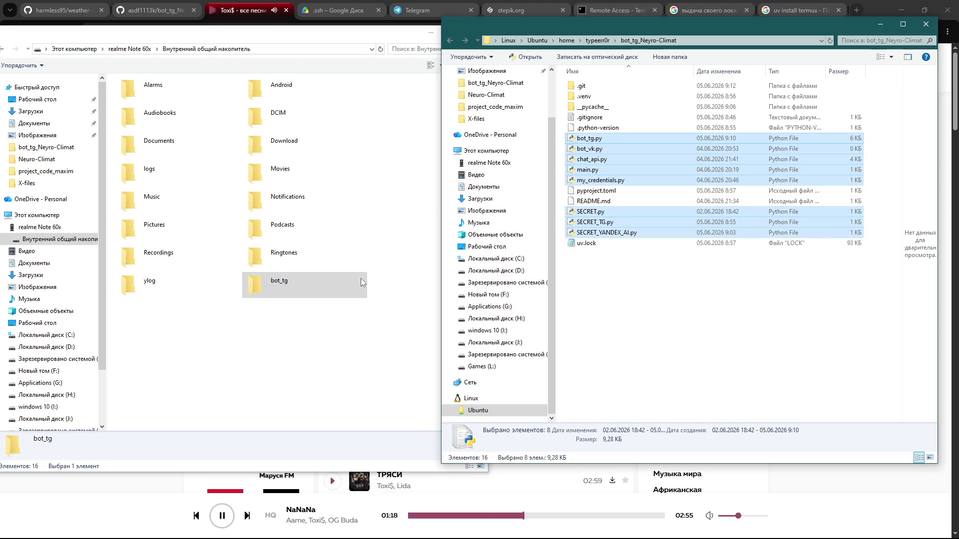
double_click(634, 227)
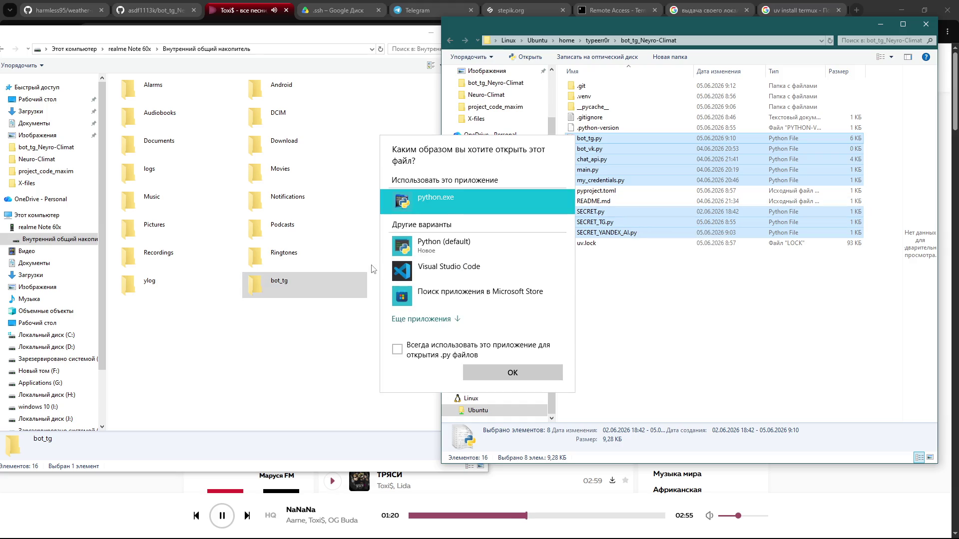
Copy the eight Python files into the phone's bot_tg folder and open it.
key("Escape")
left_click_drag(589, 228, 312, 278)
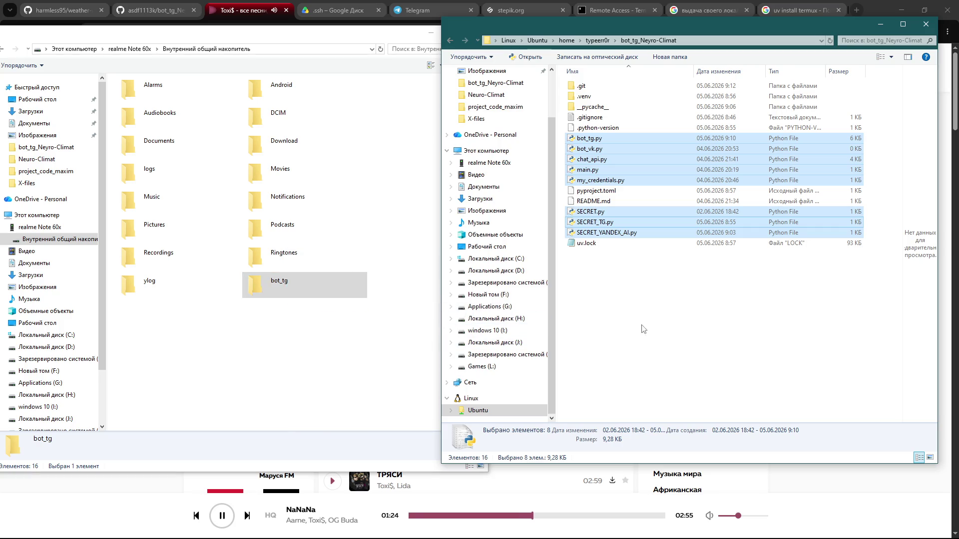
double_click(340, 292)
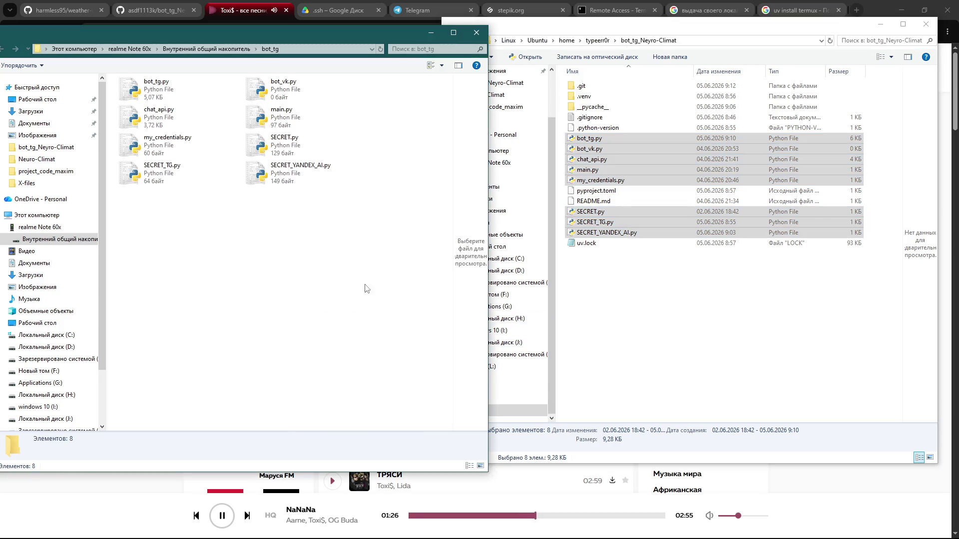
Copy README.md into bot_tg, then move the Twitch chat window up and left.
left_click(599, 267)
left_click(294, 294)
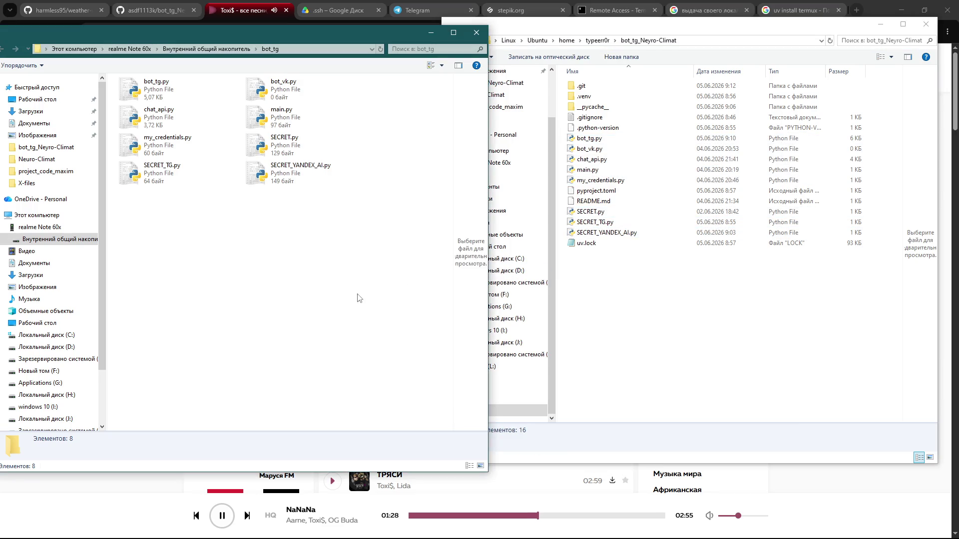
left_click_drag(593, 201, 282, 272)
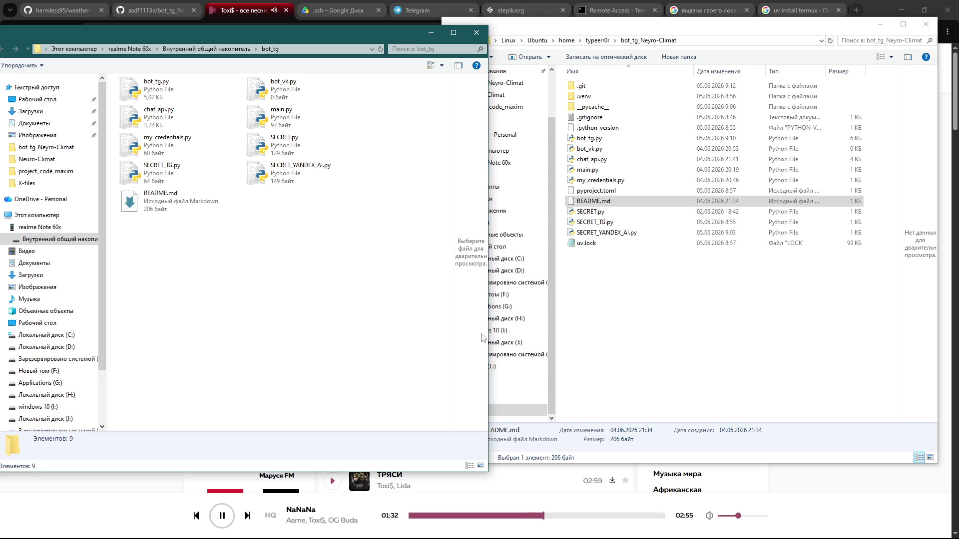
key("alt+Tab")
key("alt+Tab")
key("alt+Tab")
left_click_drag(847, 331, 784, 301)
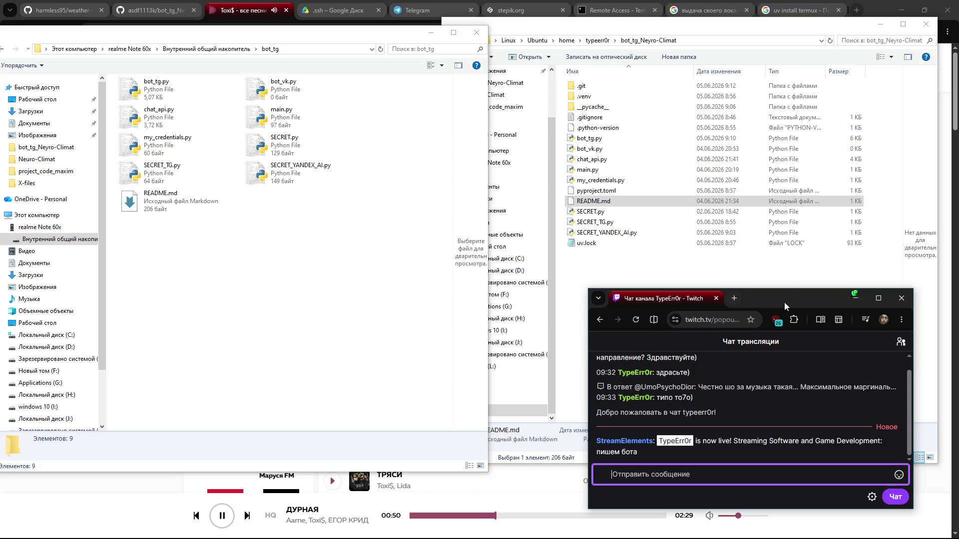
Raise the system volume to 100 and lower Hitmo's playback volume slider.
key("XF86AudioLowerVolume")
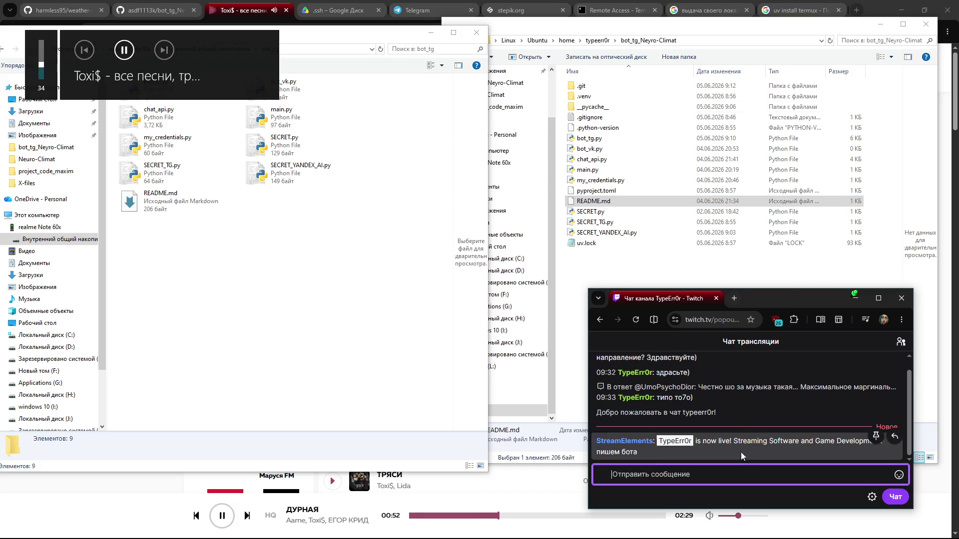
left_click(724, 517)
key("XF86AudioRaiseVolume")
key("XF86AudioRaiseVolume")
key("XF86AudioRaiseVolume")
left_click_drag(725, 522, 721, 519)
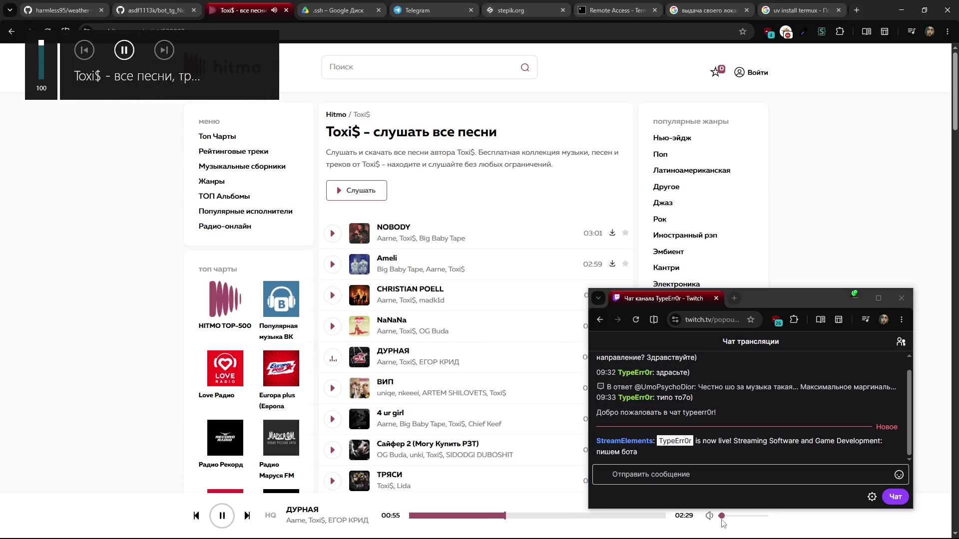
Switch over to the OBS Studio window.
key("alt+Tab")
key("Tab")
key("Tab")
key("Tab")
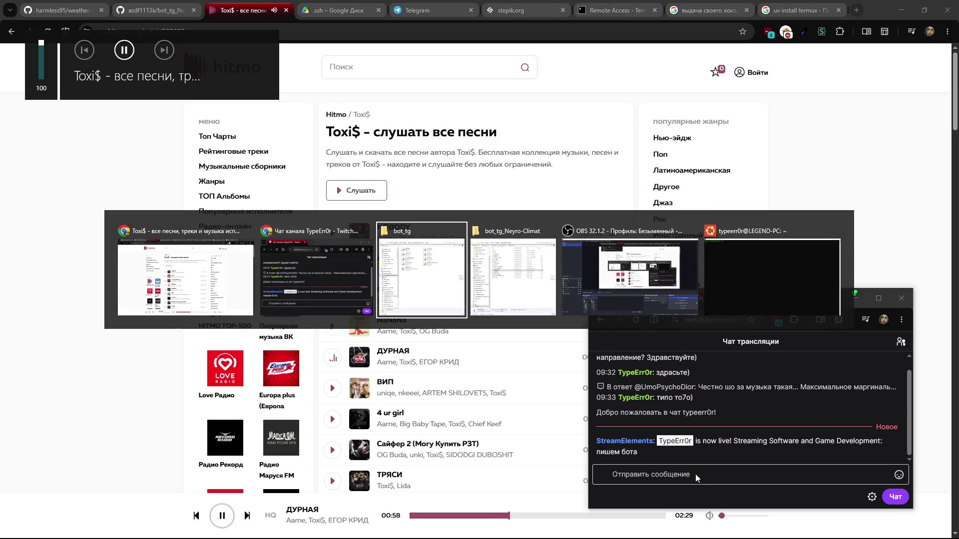
key("alt+Tab")
key("Tab")
key("Tab")
key("Tab")
key("Tab")
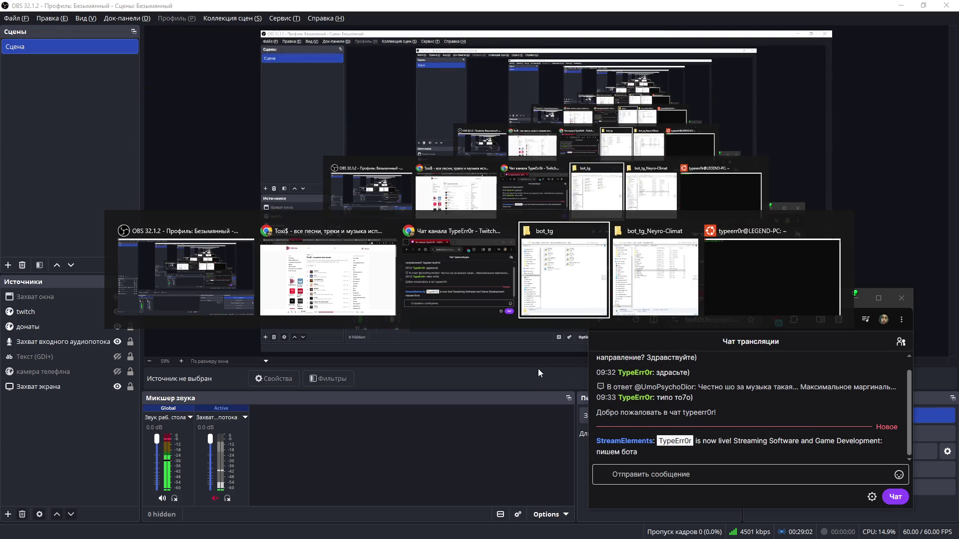
key("Tab")
key("Tab")
key("Tab")
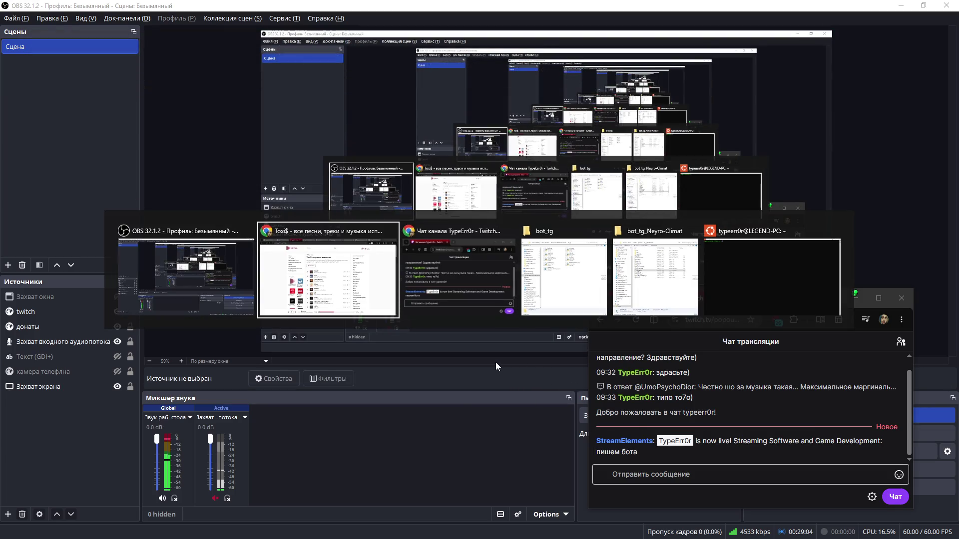
key("alt+Tab")
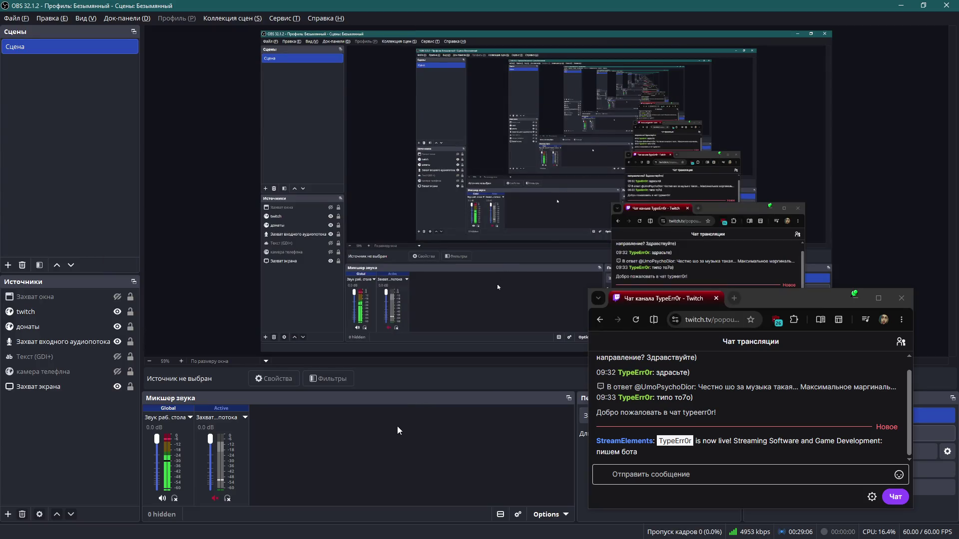
key("alt+Tab")
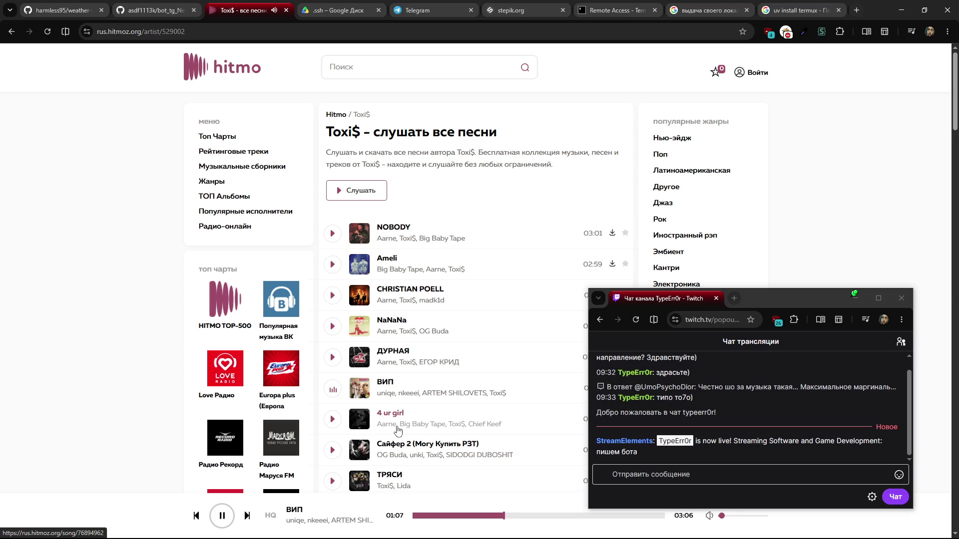
key("alt+Tab")
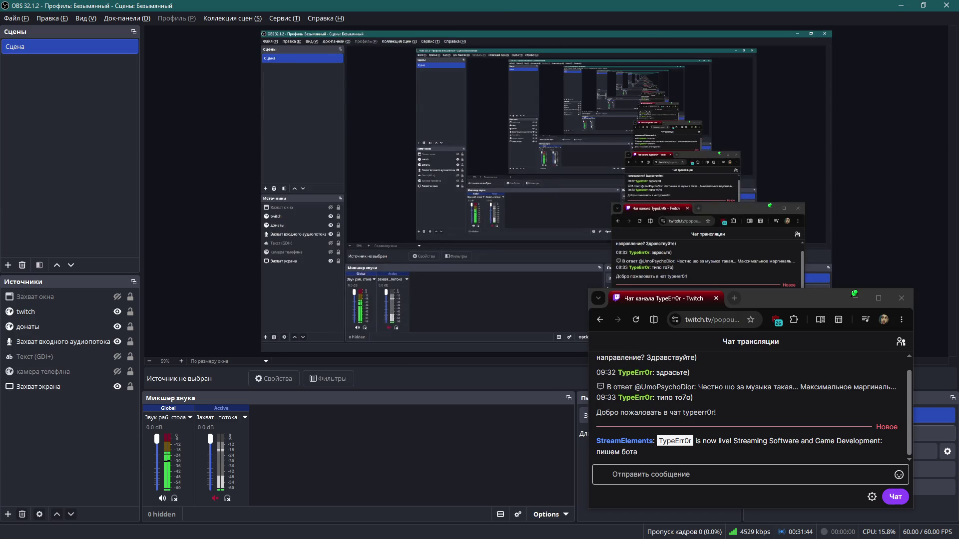
left_click(8, 514)
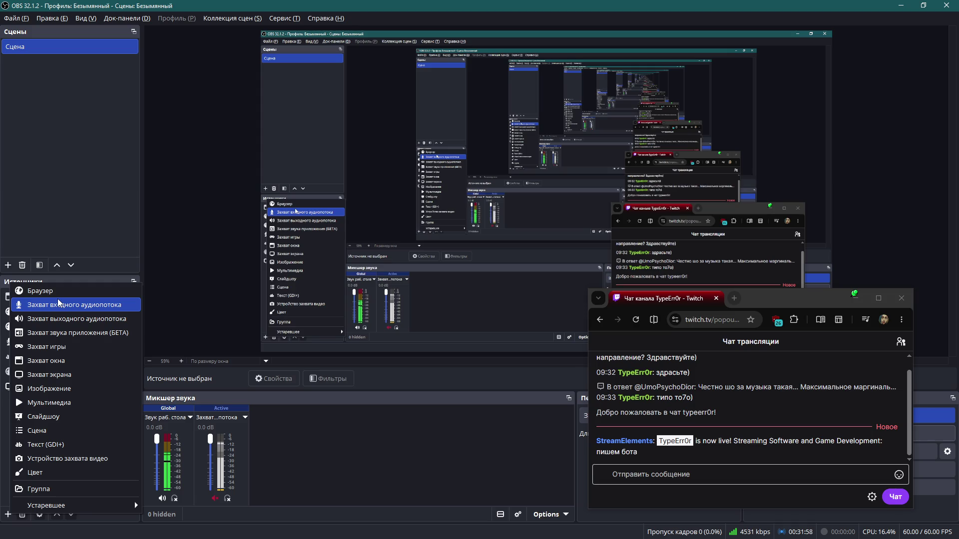
left_click(357, 471)
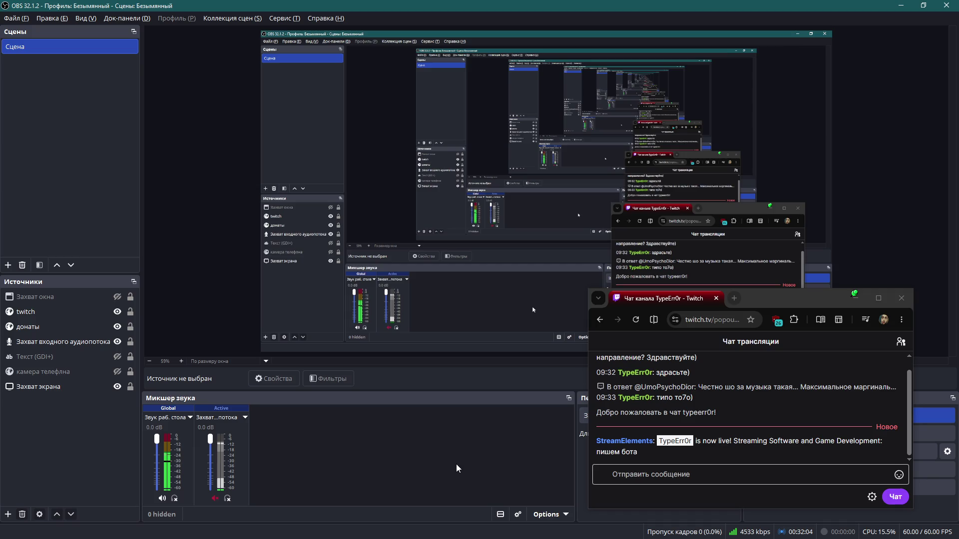
key("alt+Tab")
key("Tab")
key("Tab")
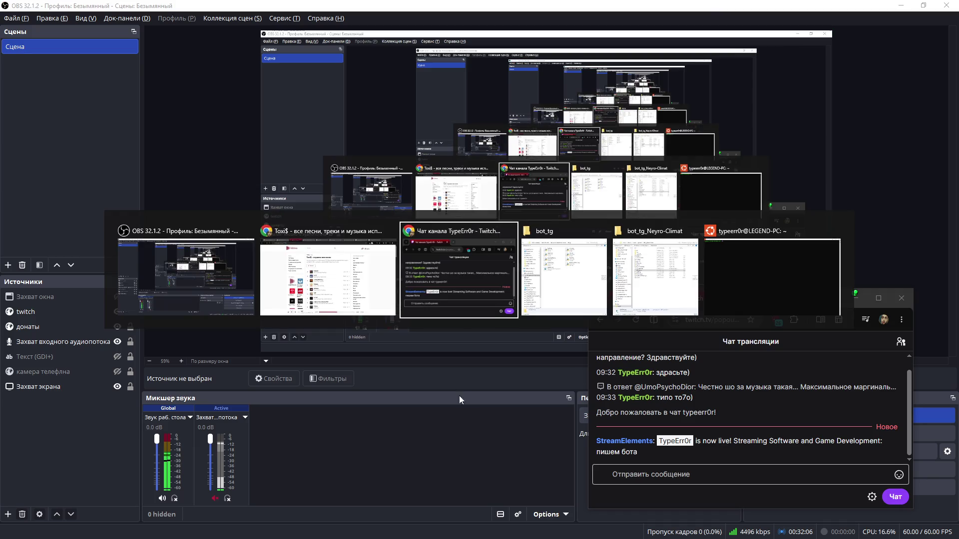
left_click(343, 299)
Search Google for how to show a phone screen in OBS, using the corrected Russian query.
key("ctrl+t")
type("rfr")
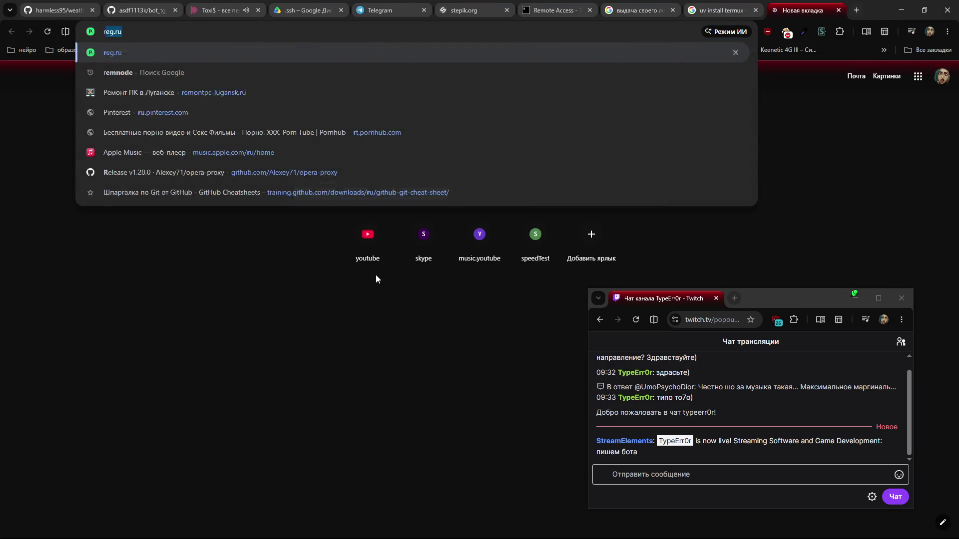
type(" dsdtcnb")
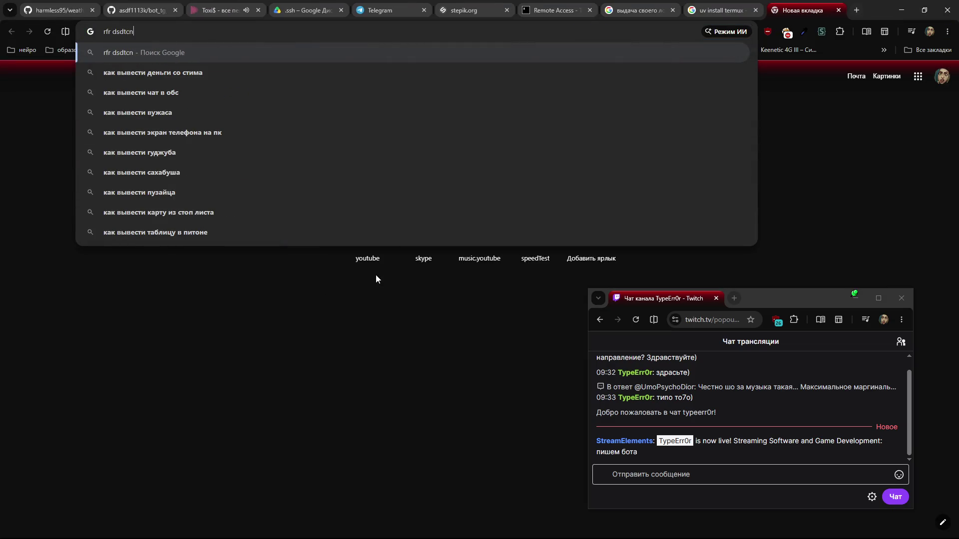
type(" 'rhfy ")
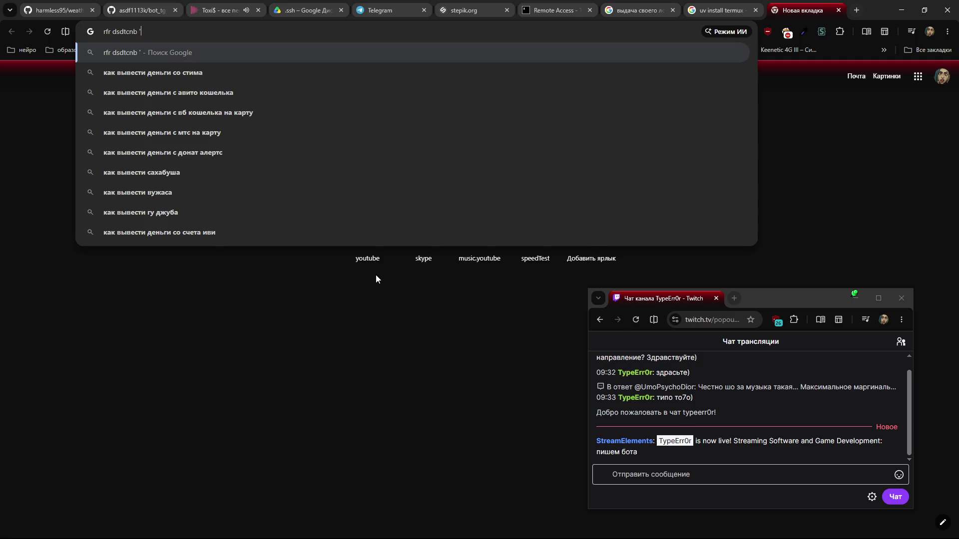
type("ntktaj")
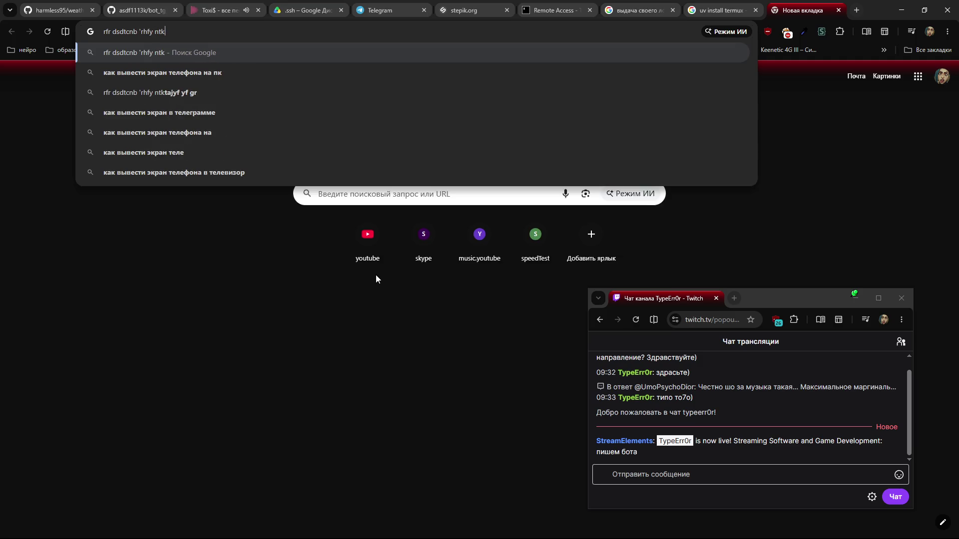
type("yf d ")
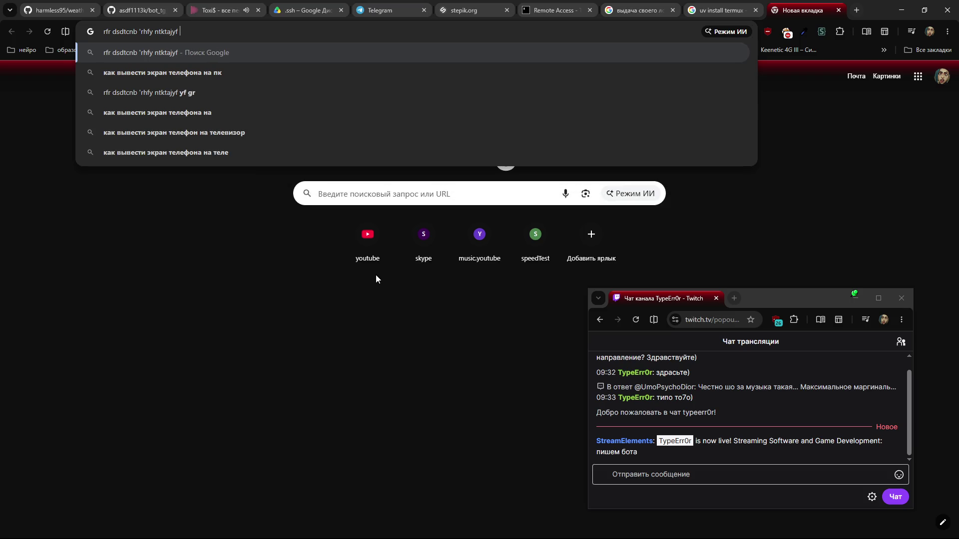
type("OBS")
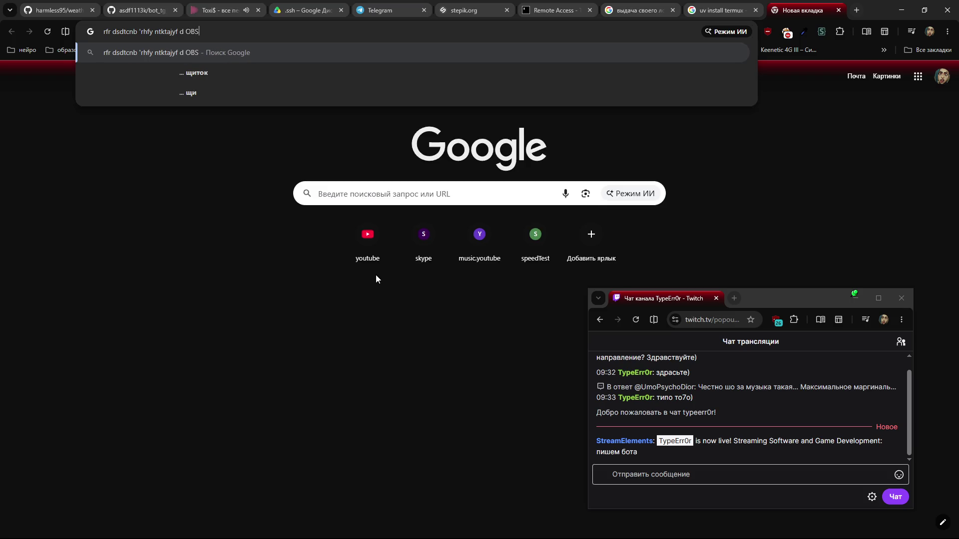
key("Return")
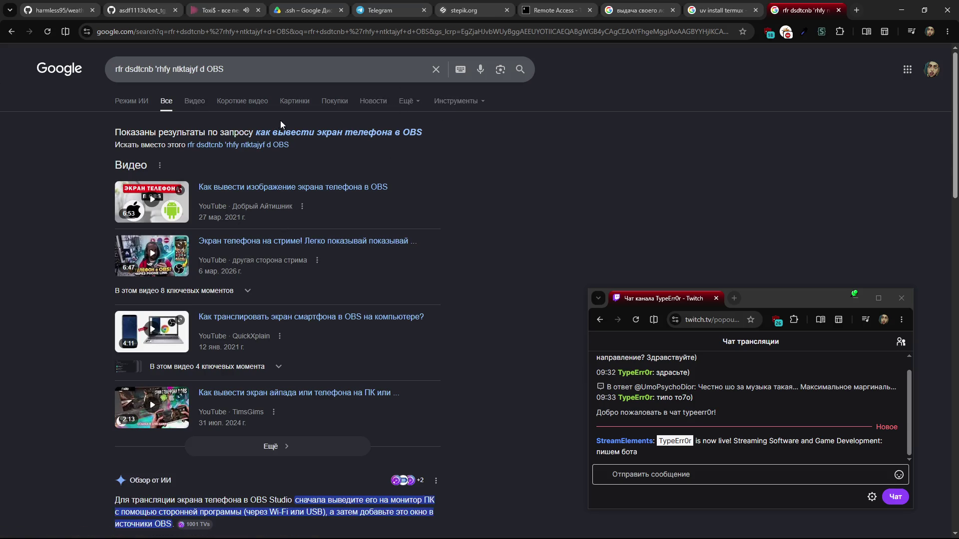
left_click(290, 133)
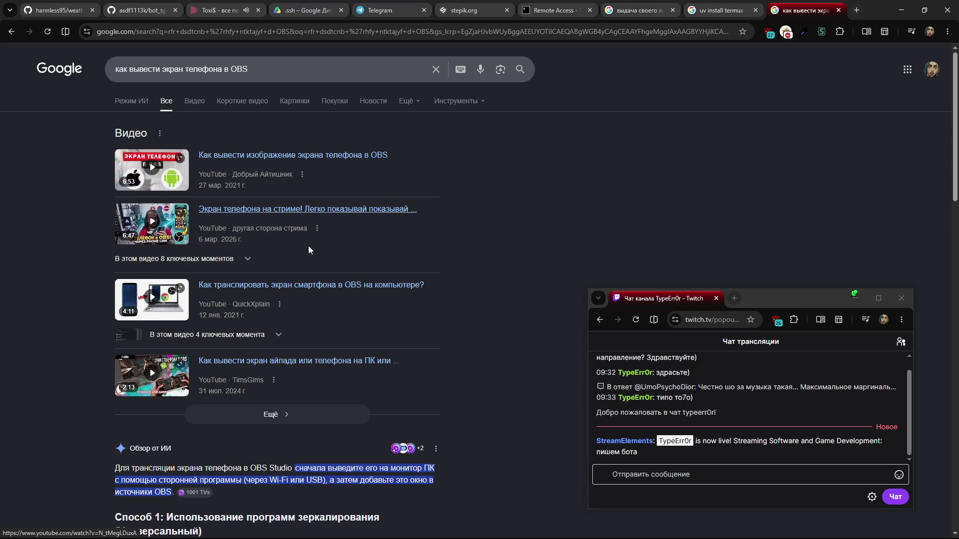
Expand the AI overview, highlight 1001 TVs, and pick out Scrcpy further down.
scroll(307, 245, "down", 5)
scroll(310, 314, "up", 4)
scroll(303, 332, "down", 1)
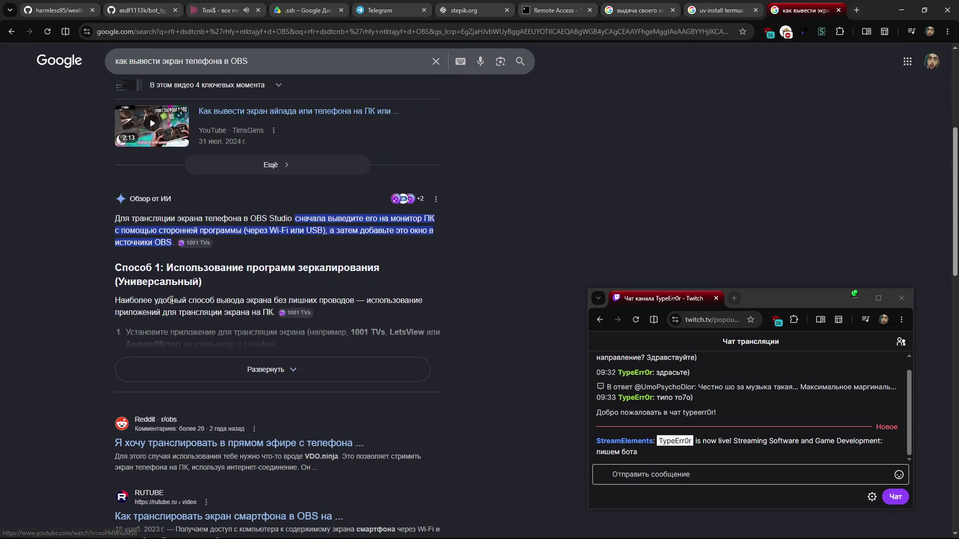
left_click(229, 368)
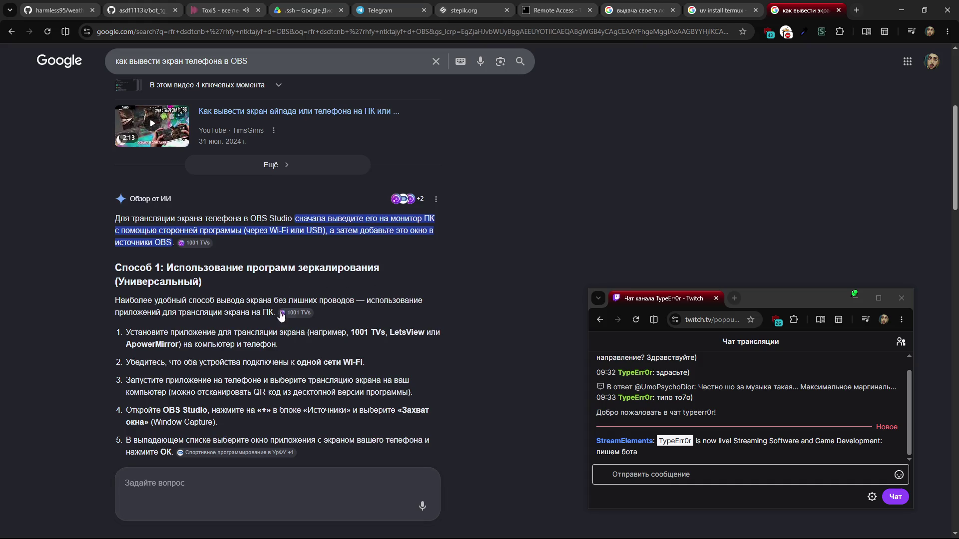
scroll(255, 376, "down", 1)
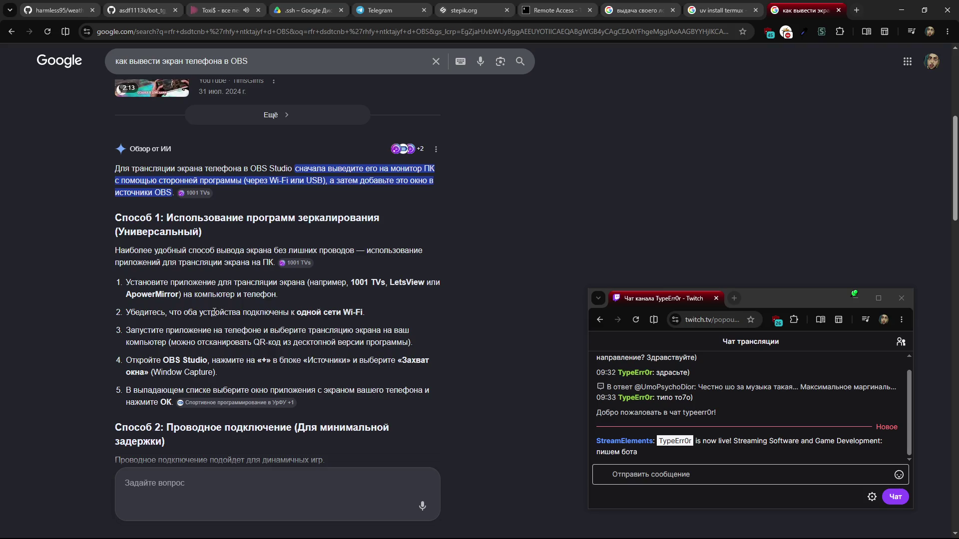
left_click_drag(351, 284, 386, 283)
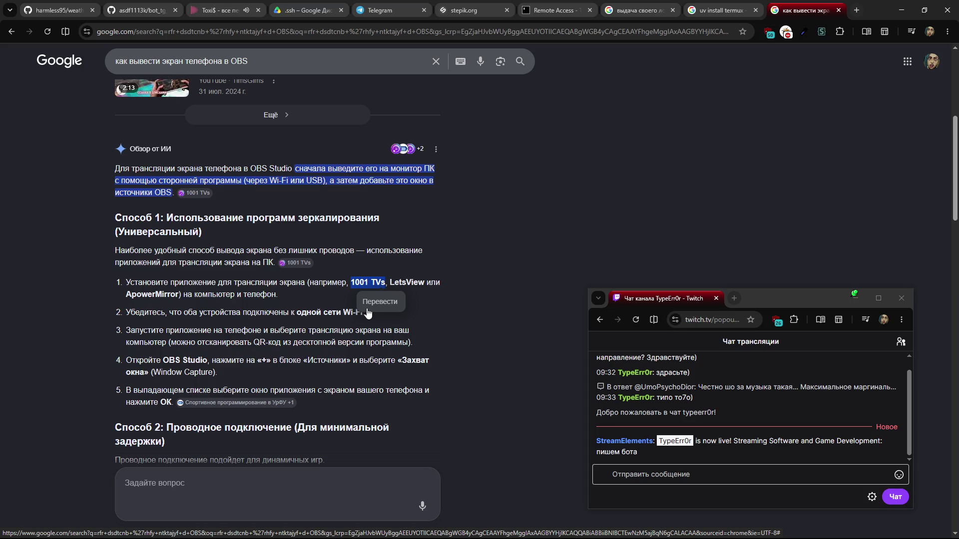
scroll(300, 350, "down", 2)
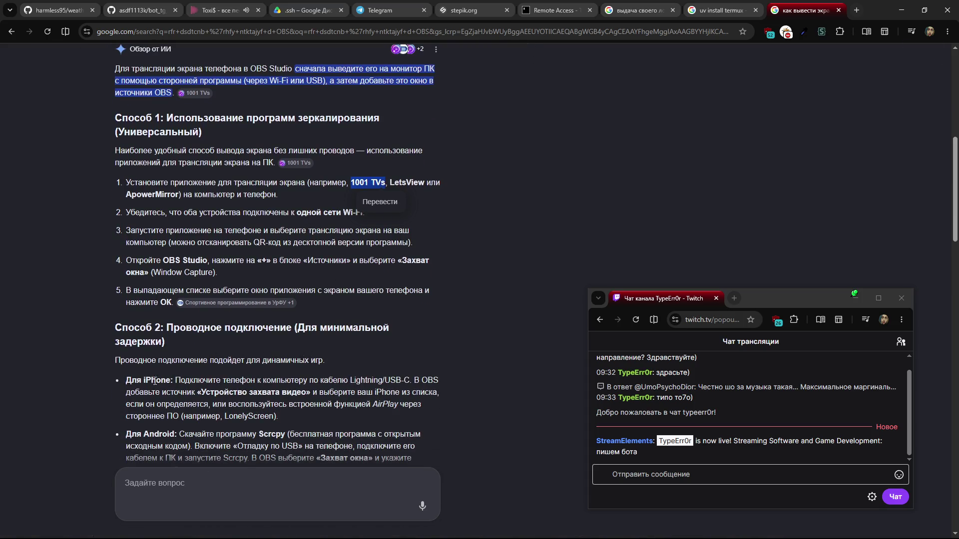
scroll(223, 375, "down", 1)
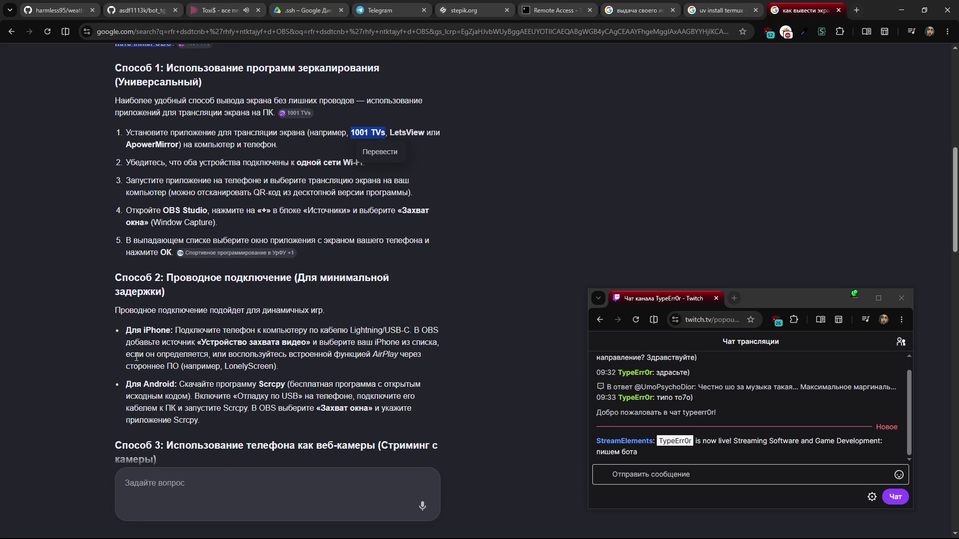
double_click(268, 384)
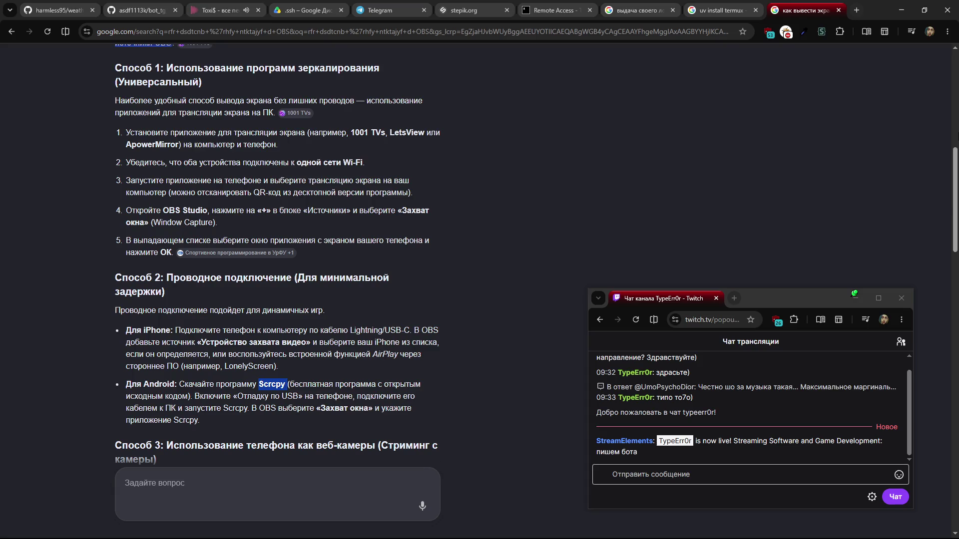
Scroll down to the phone-as-webcam method, then return to OBS Studio.
scroll(274, 298, "down", 2)
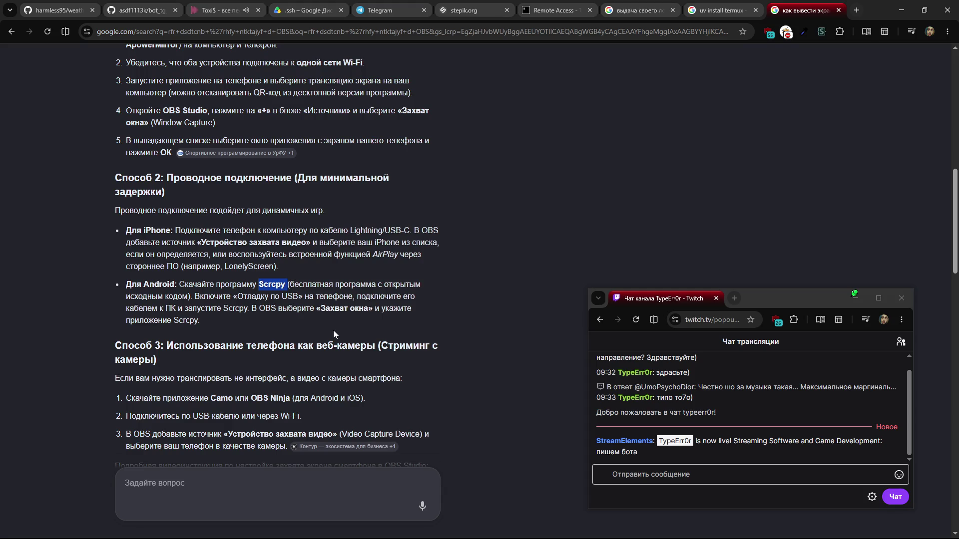
key("alt+Tab")
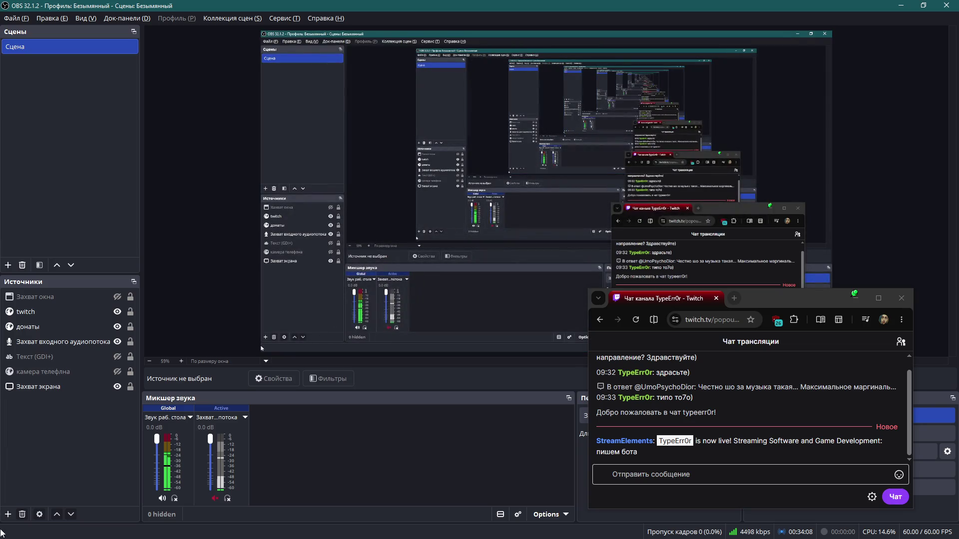
Add a Window Capture source named Захват окна 2.
left_click(7, 515)
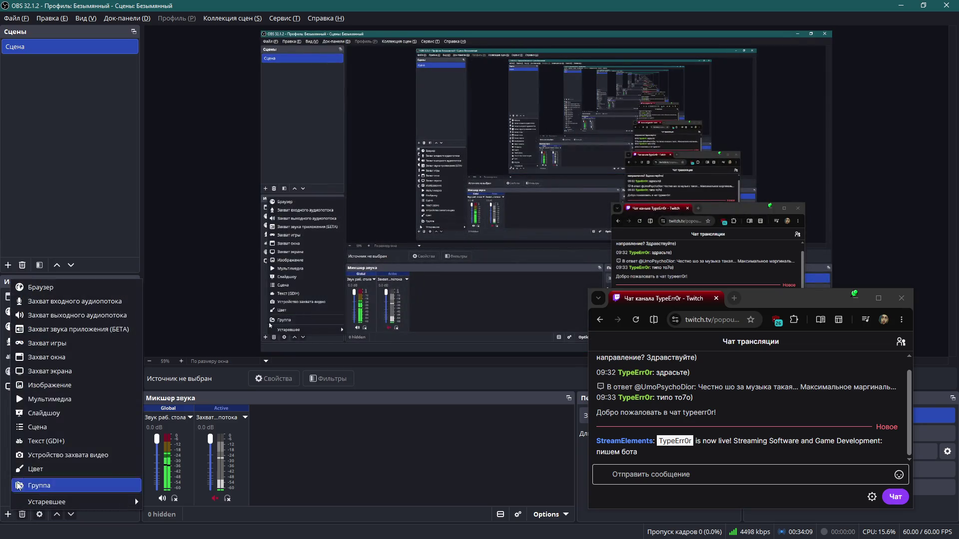
left_click(72, 358)
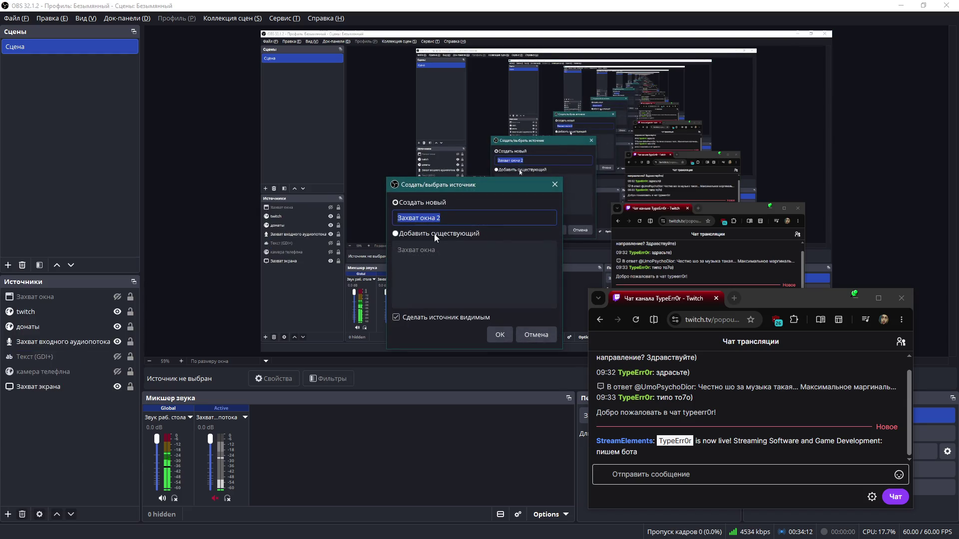
left_click(502, 327)
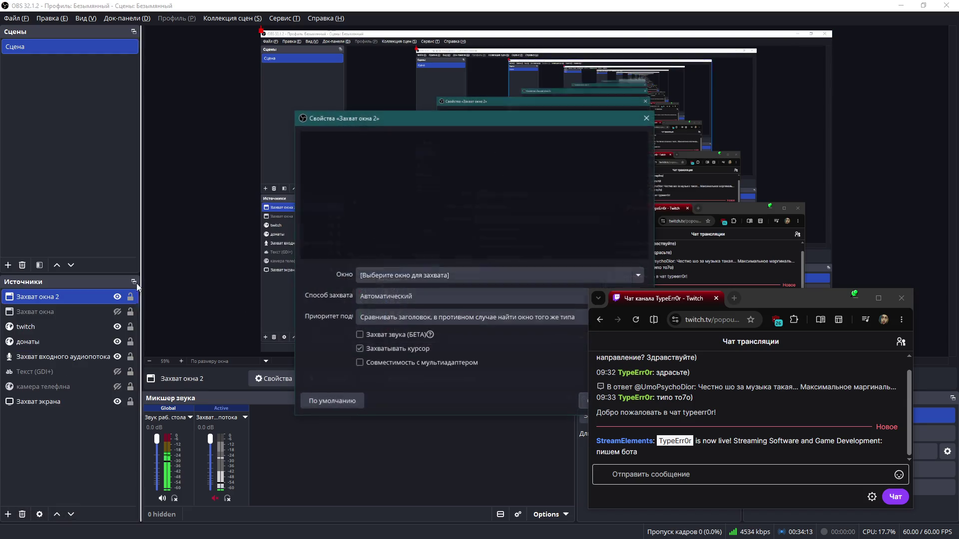
Move the Захват окна 2 properties to the upper left and open its window list.
left_click(401, 276)
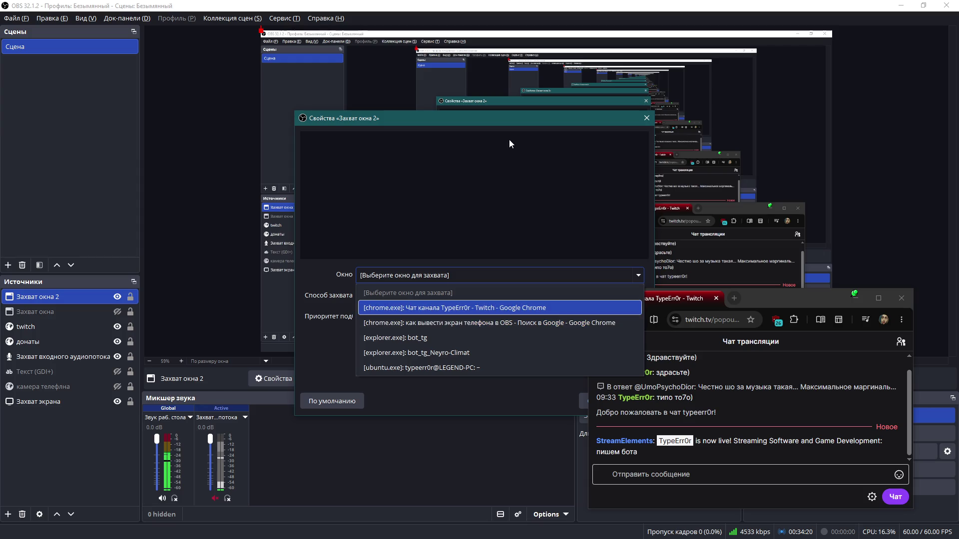
left_click(508, 117)
mouse_move(508, 116)
left_mouse_down()
mouse_move(459, 91)
mouse_move(210, 81)
mouse_move(252, 73)
left_mouse_up()
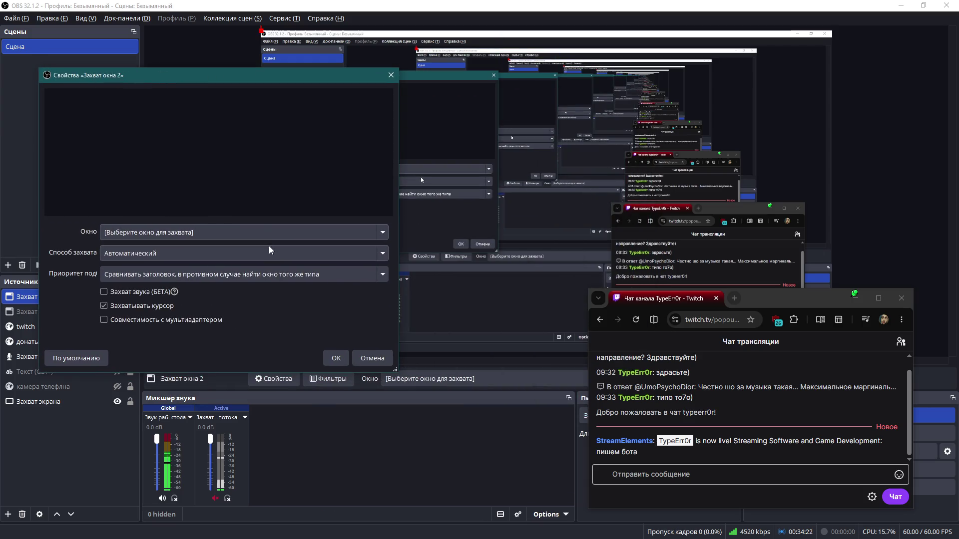
left_click(269, 234)
left_click(337, 364)
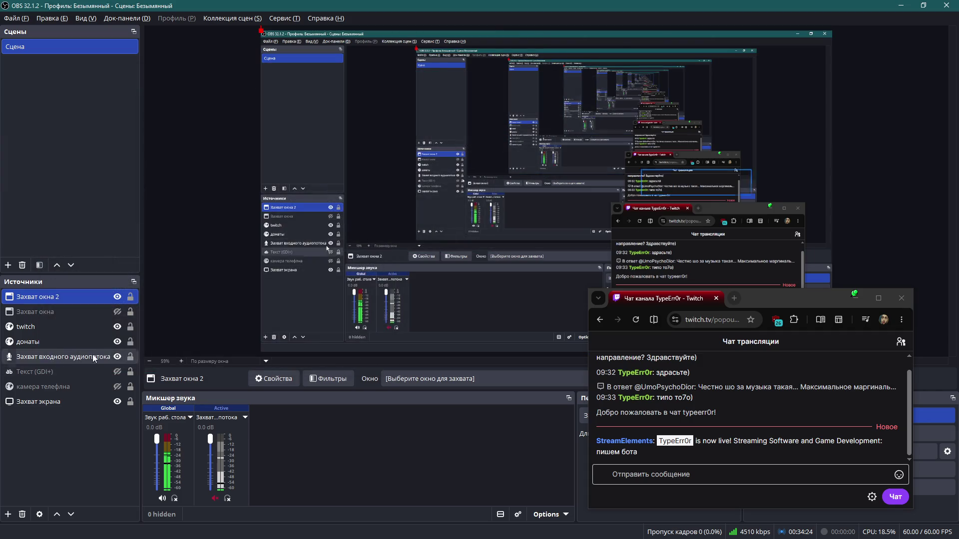
double_click(62, 298)
left_click(435, 276)
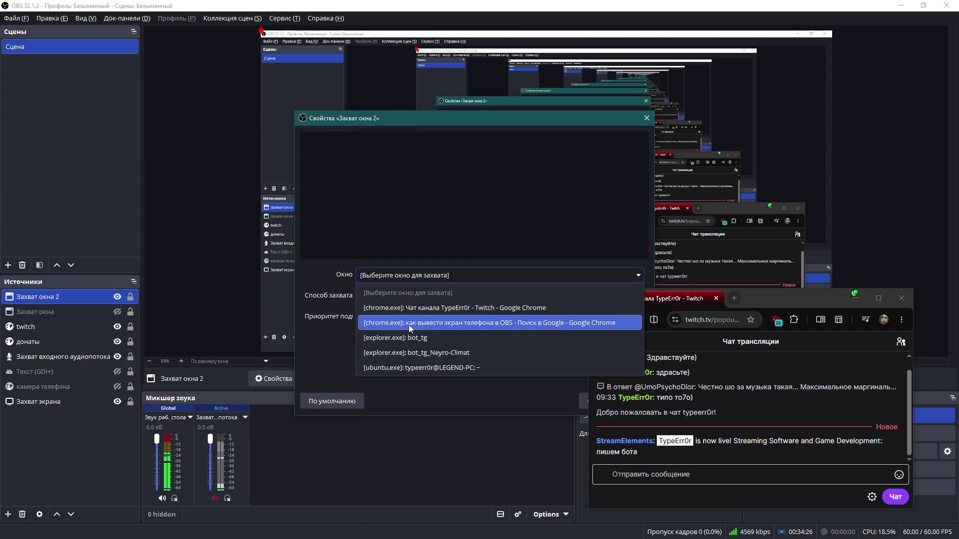
left_click(412, 406)
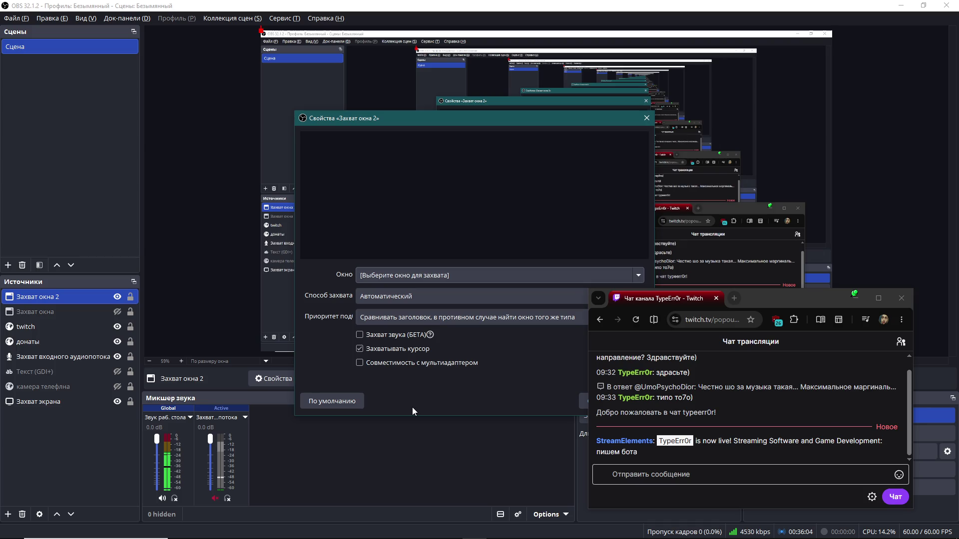
Check the Окно list of Захват окна 2 and close its settings with no window chosen.
left_click(455, 275)
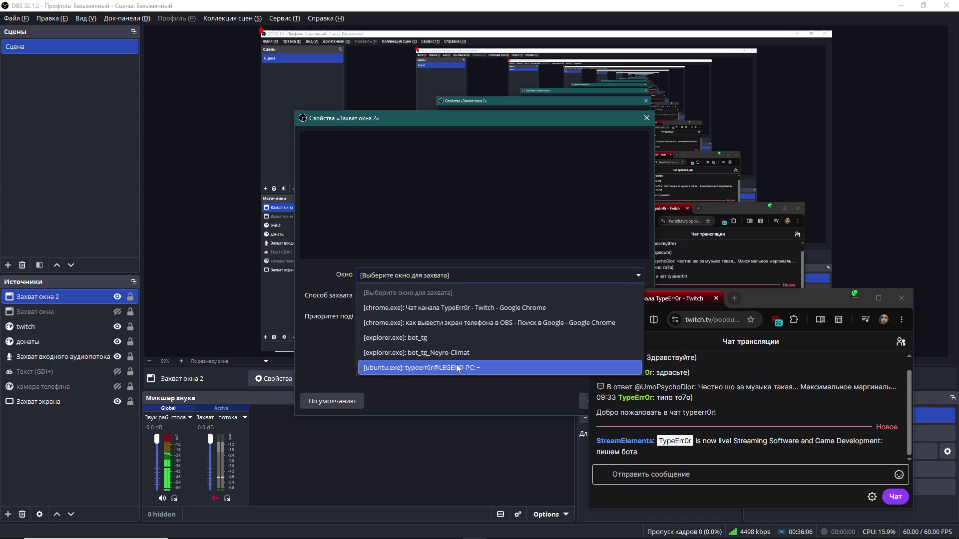
left_click(432, 409)
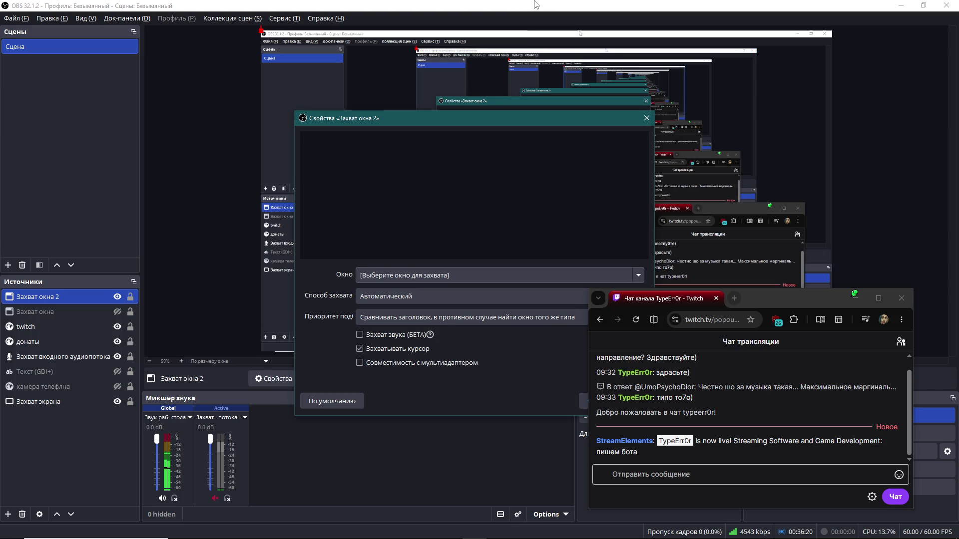
left_click_drag(490, 124, 319, 92)
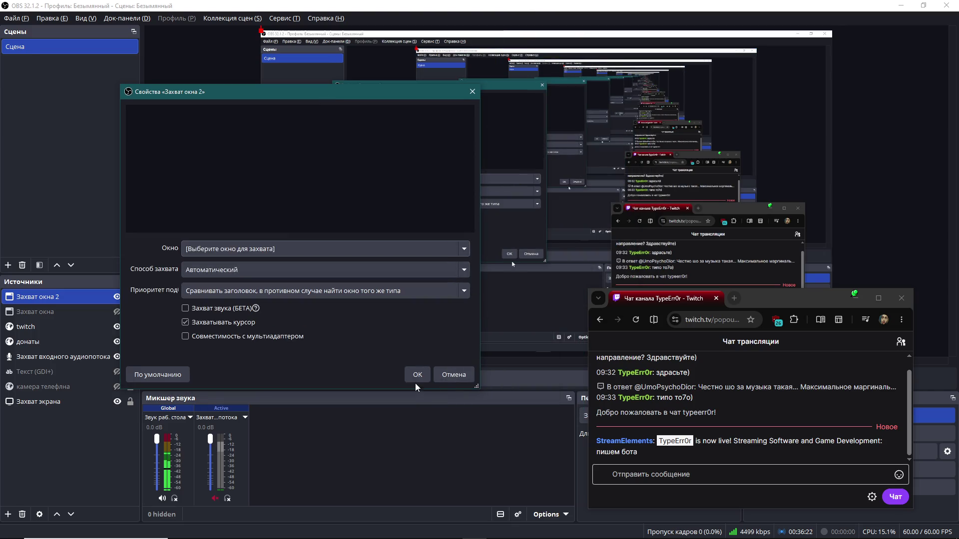
left_click(414, 379)
Reopen Захват окна 2, leave Окно empty again, close it and Alt+Tab to the browser.
double_click(55, 301)
left_click(400, 280)
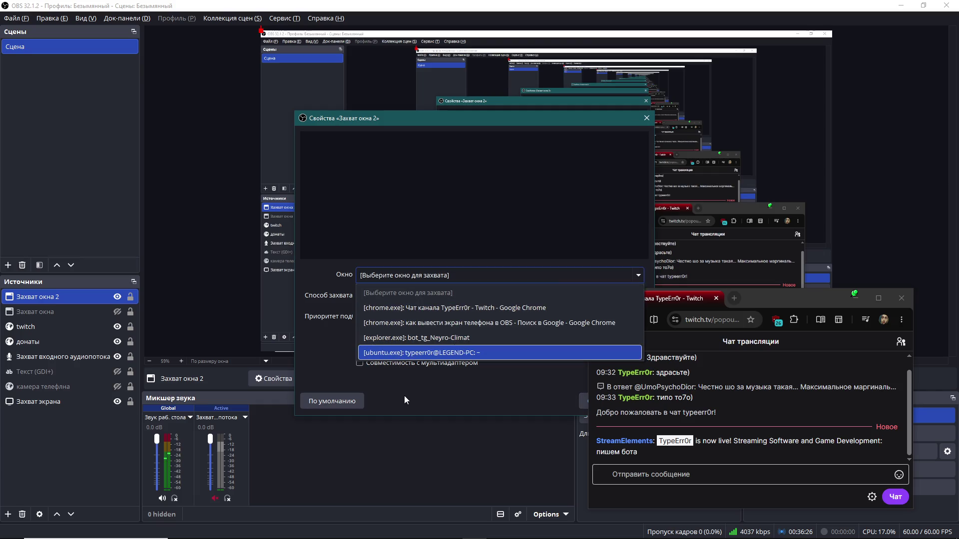
left_click(483, 145)
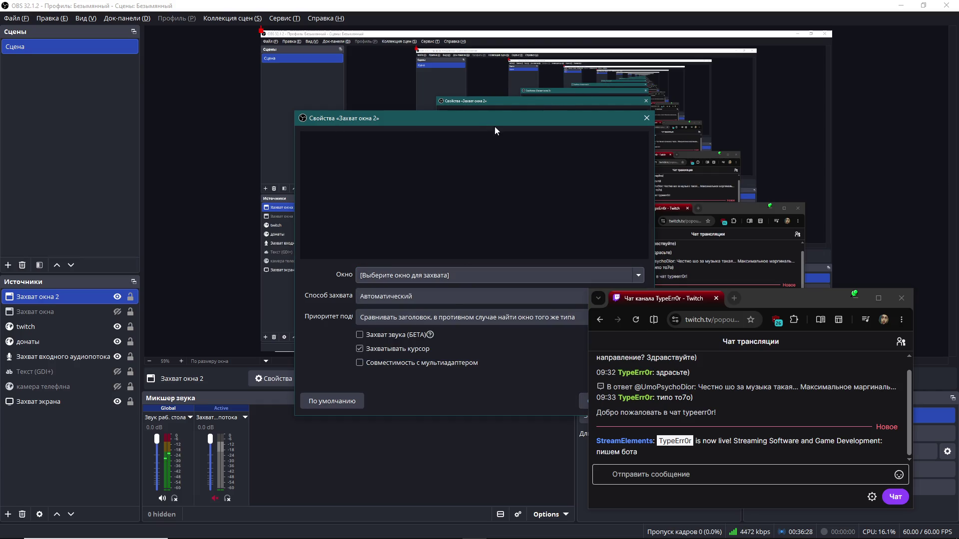
left_click_drag(495, 120, 351, 131)
left_click(448, 413)
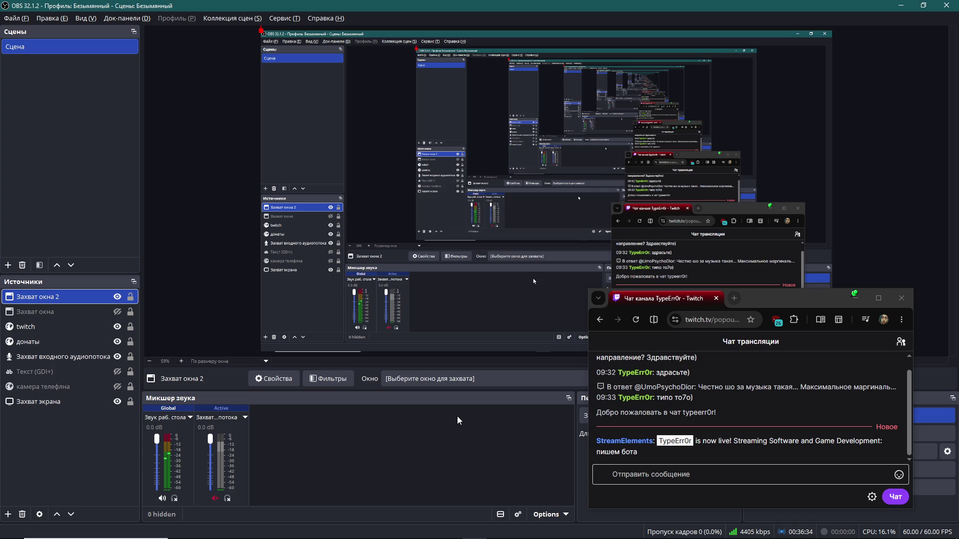
key("alt+Tab")
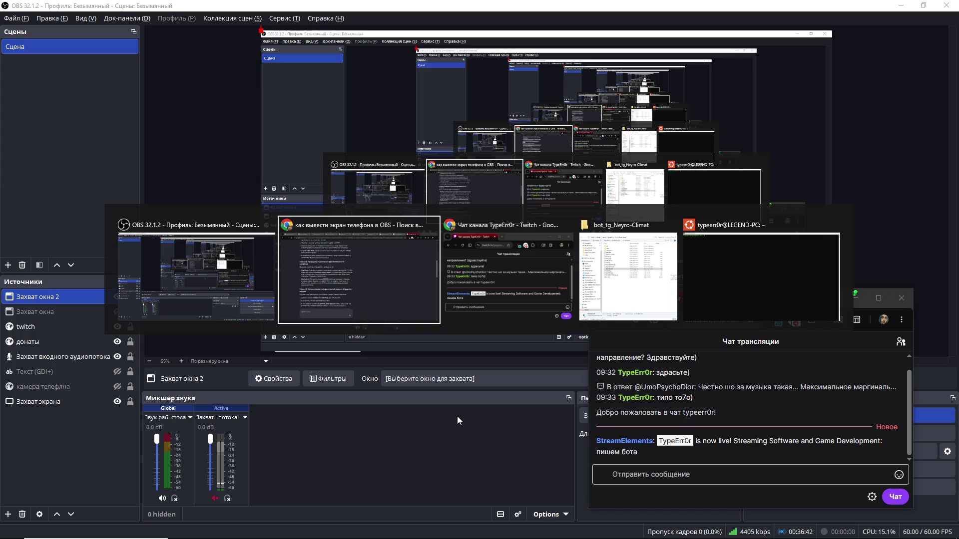
key("alt+Tab")
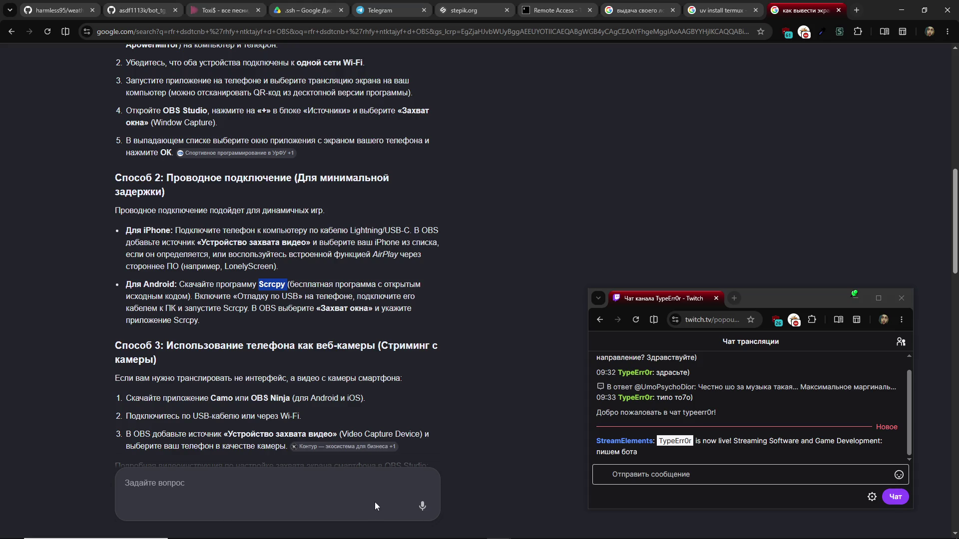
Copy '1001 TVs' from the AI overview and search it in a new Google tab.
scroll(178, 357, "up", 8)
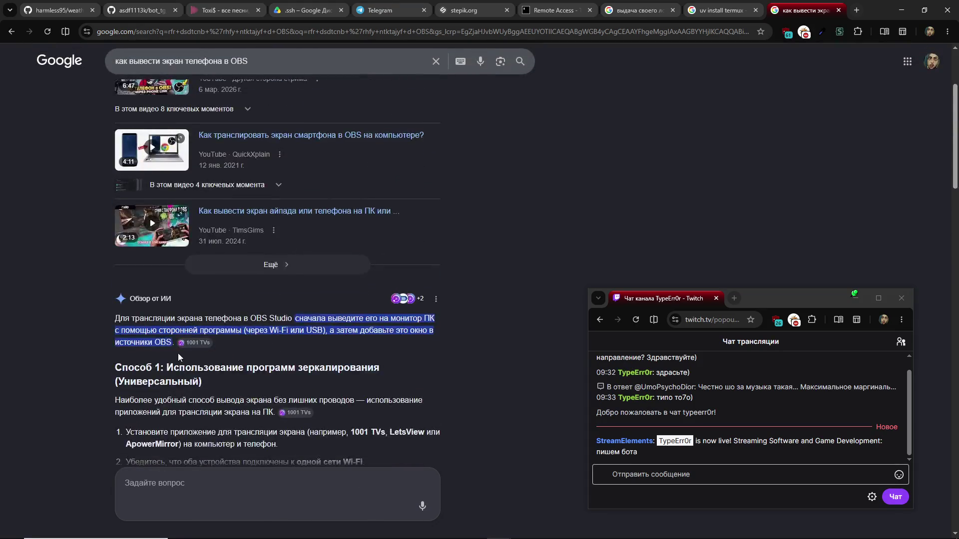
scroll(178, 357, "down", 3)
scroll(180, 281, "down", 1)
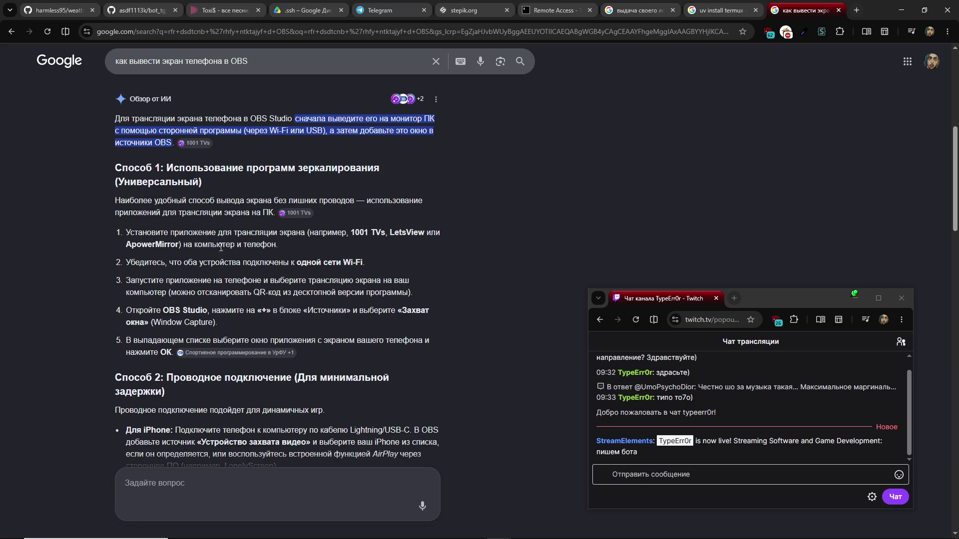
left_click_drag(350, 232, 387, 236)
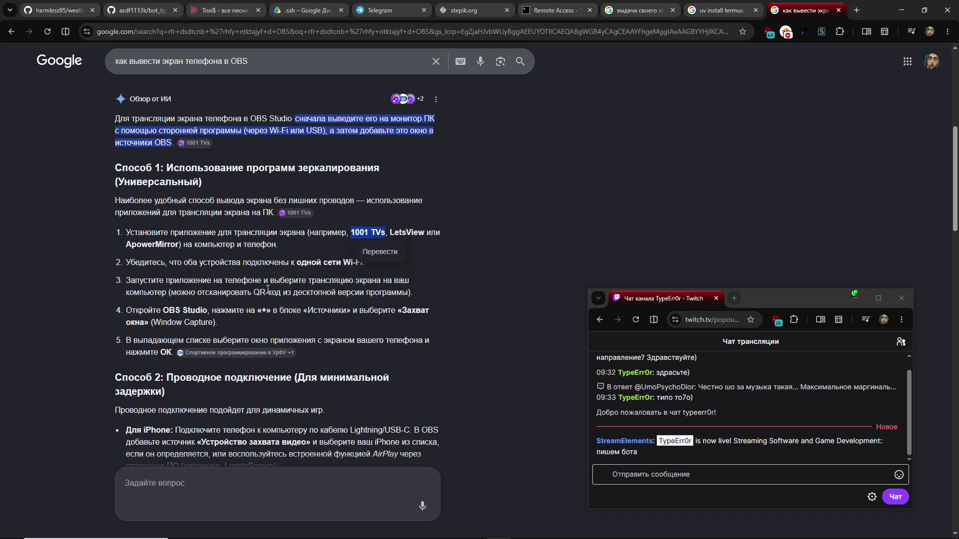
key("ctrl+c")
key("ctrl+t")
key("ctrl+v")
key("Return")
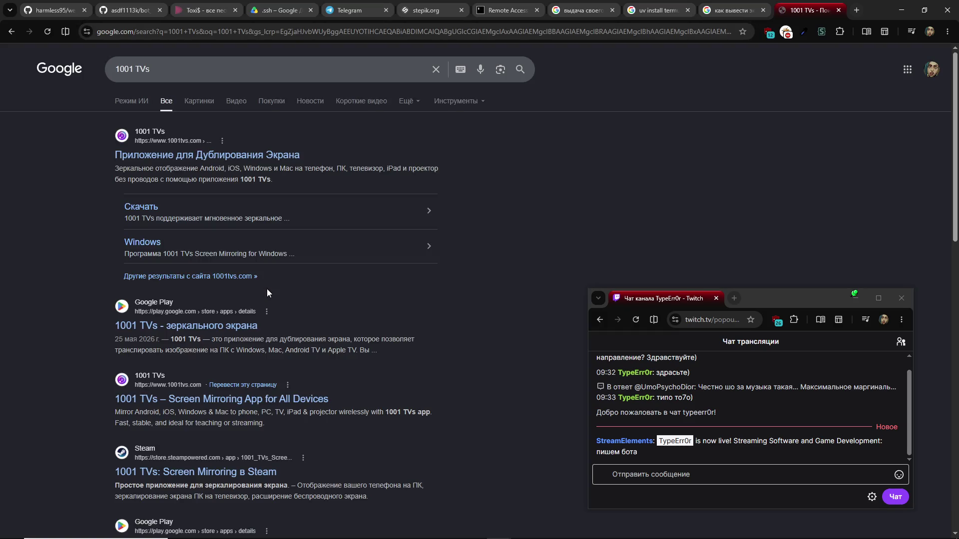
Open the 1001tvs.com result and choose the Windows version of 1001 TVs.
left_click(284, 156)
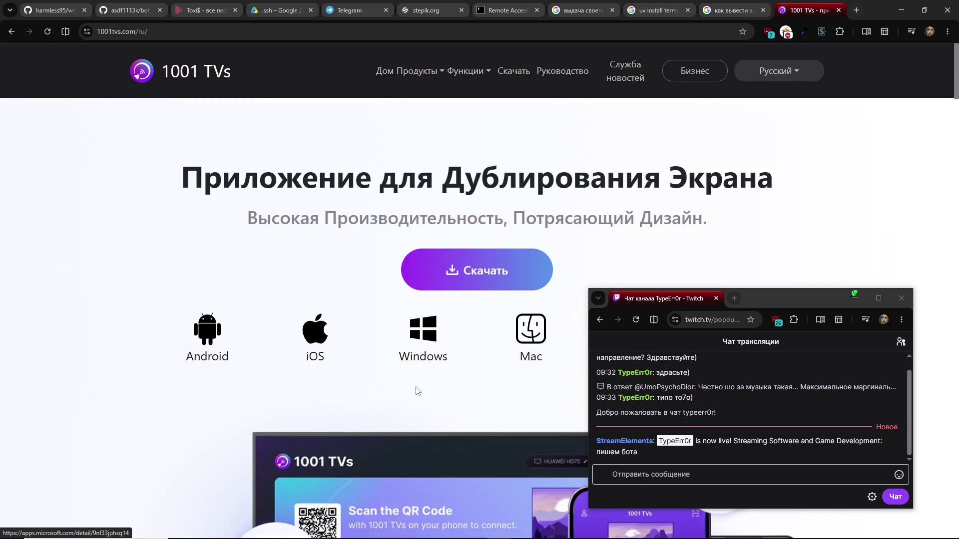
mouse_move(794, 298)
left_mouse_down()
mouse_move(752, 316)
mouse_move(314, 389)
left_mouse_up()
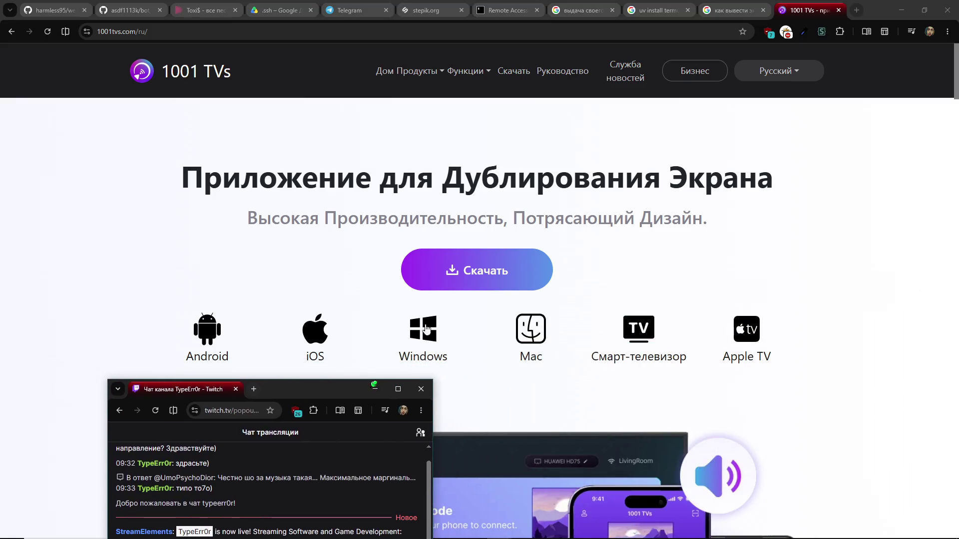
left_click(502, 286)
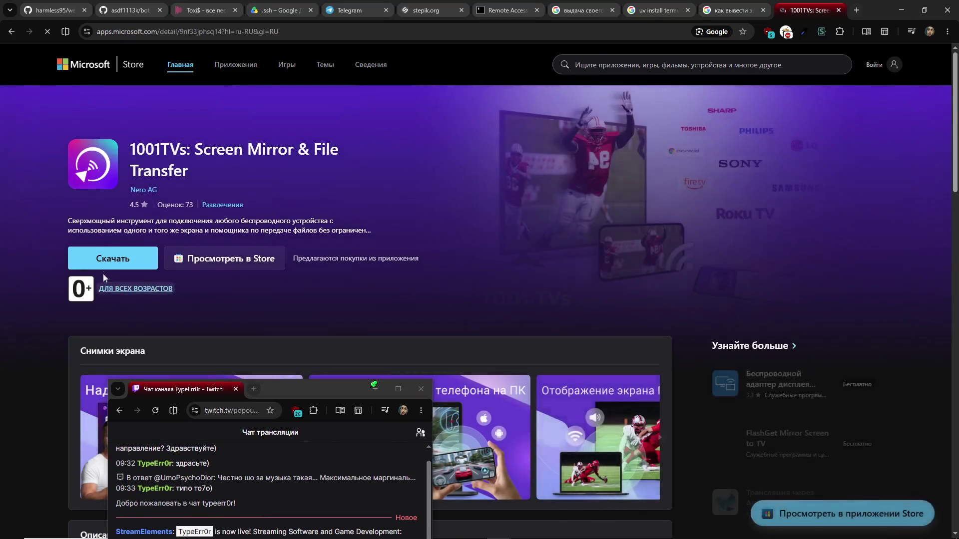
Download 1001TVs Installer.exe, dismiss the open-Store prompt and run the installer from Chrome's downloads.
left_click(106, 265)
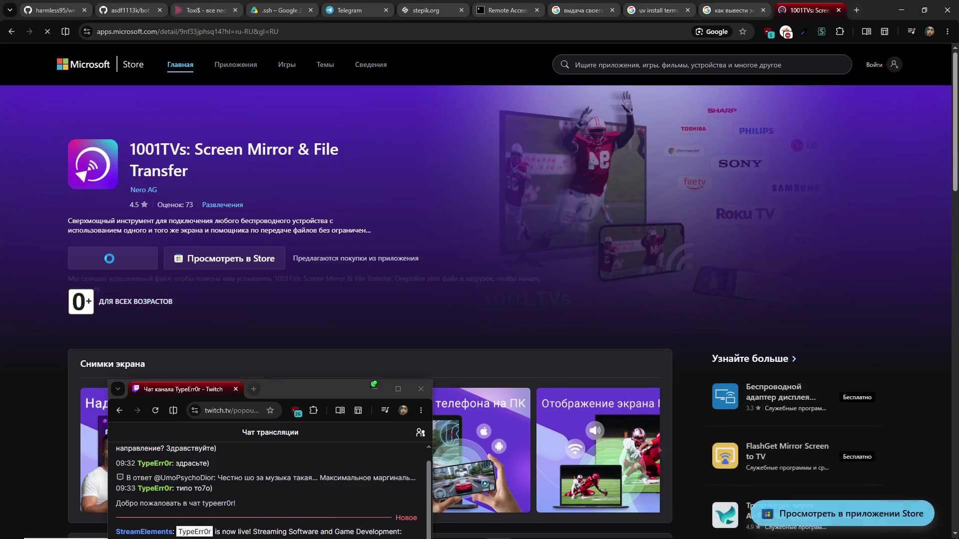
left_click(242, 271)
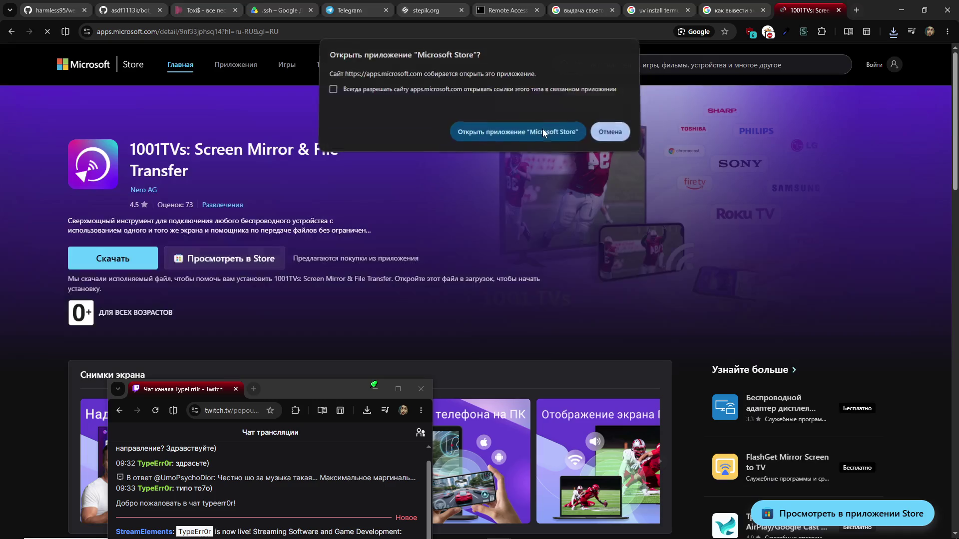
left_click(542, 129)
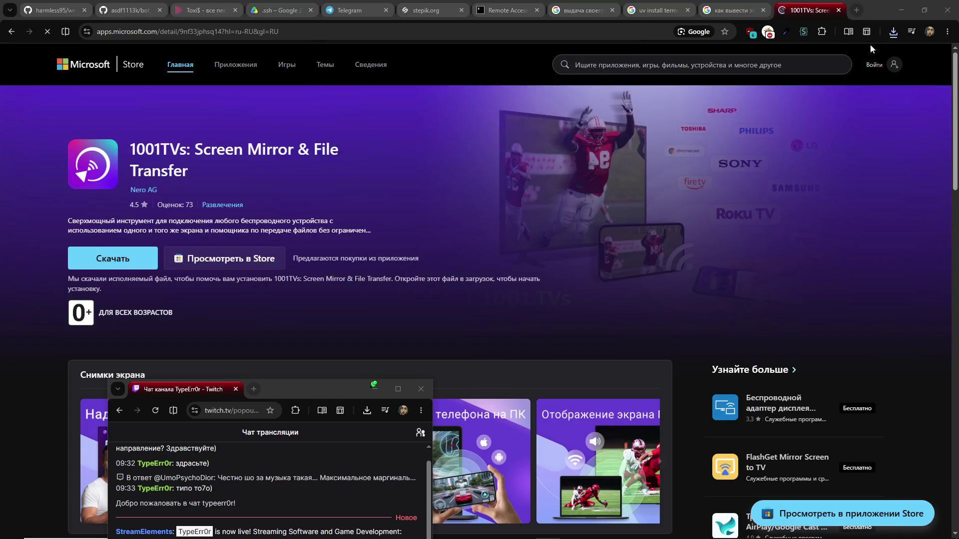
left_click(893, 32)
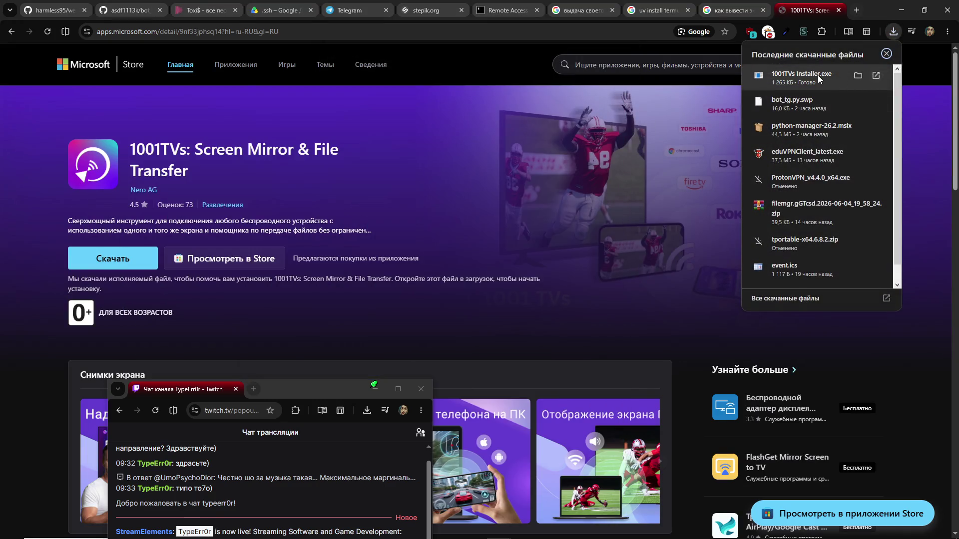
left_click(876, 75)
left_click(864, 124)
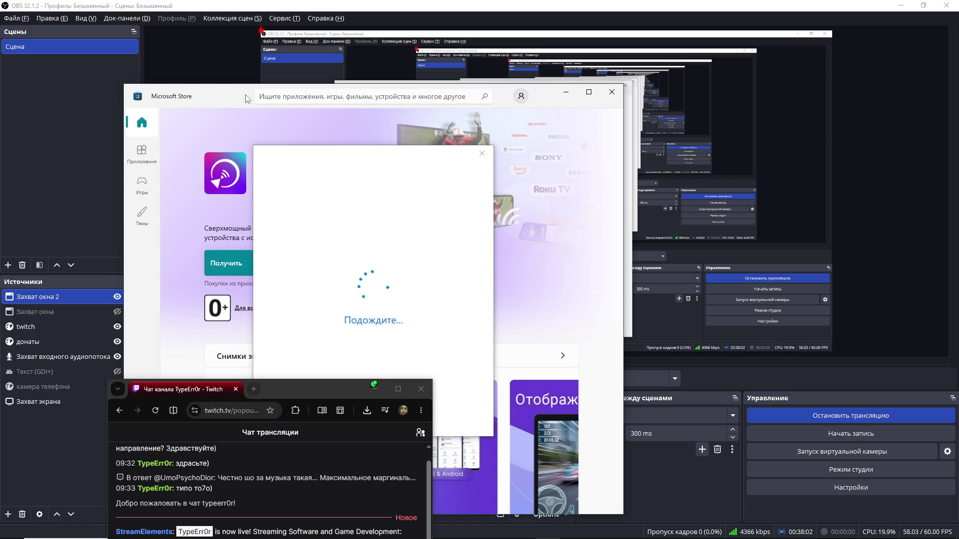
Dismiss the Microsoft sign-in prompt and get the 1001TVs app from the Store.
left_click_drag(346, 158, 595, 159)
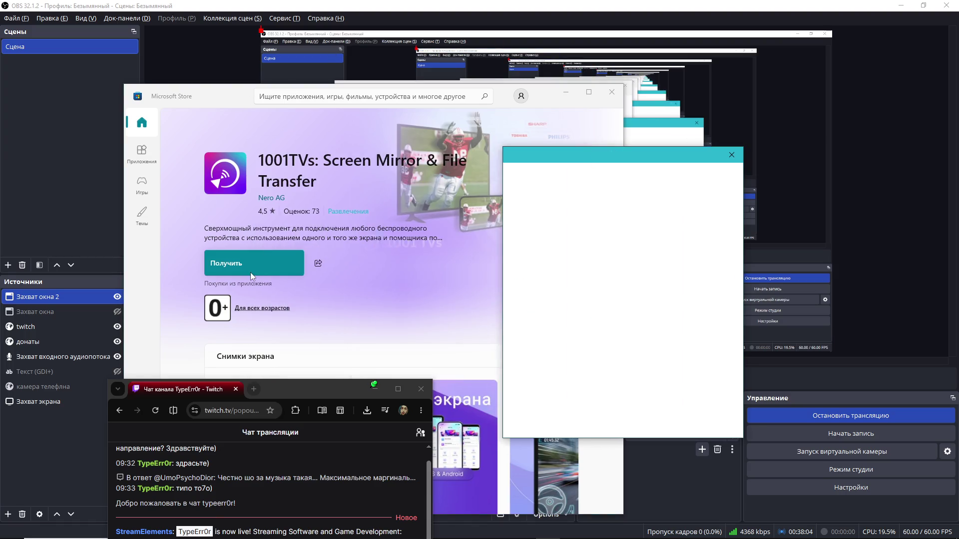
left_click(732, 156)
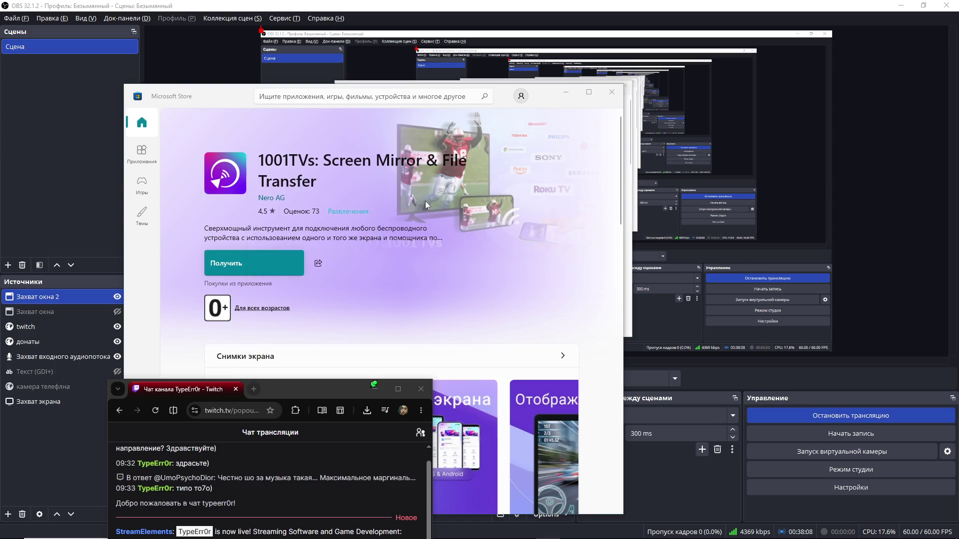
left_click(225, 263)
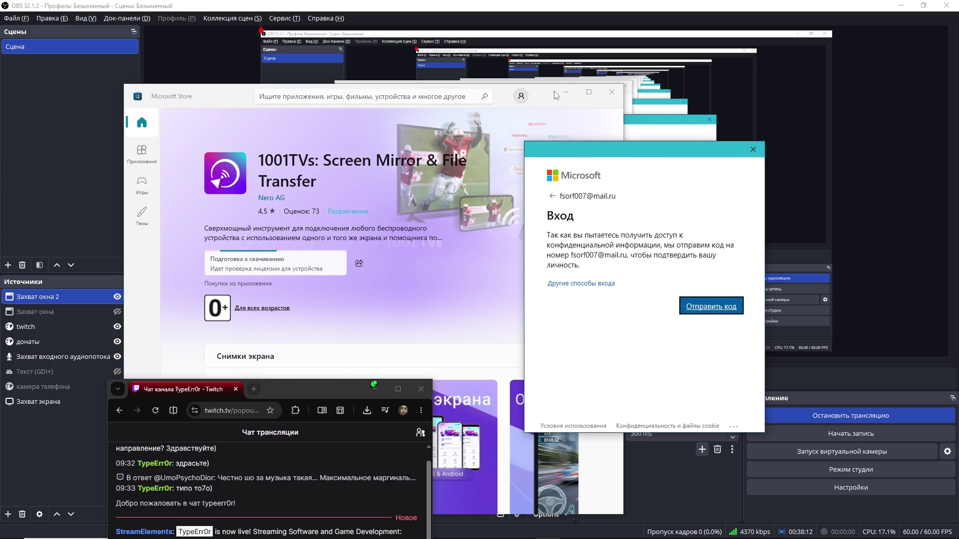
left_click_drag(602, 160, 541, 125)
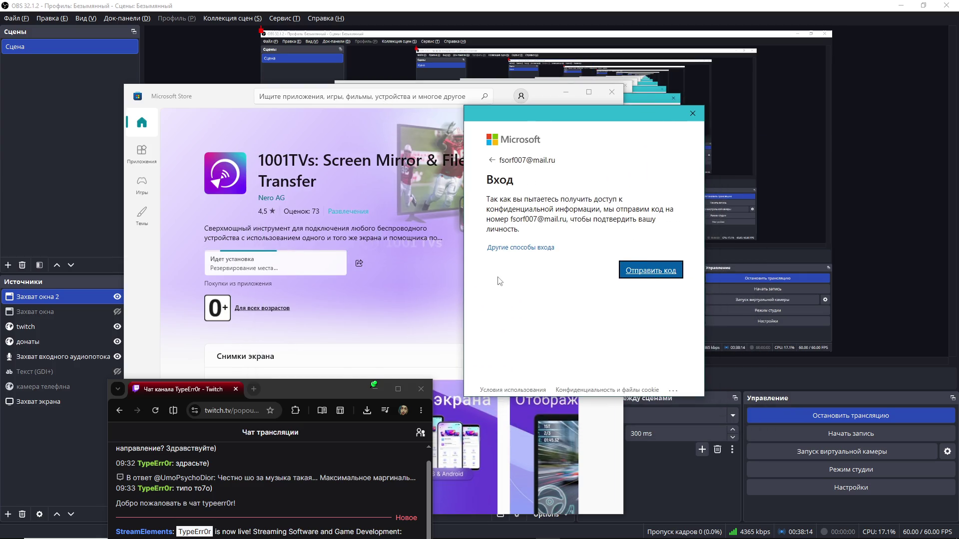
Switch to Chrome and close the 1001TVs Store tab to reach the Google results.
left_click_drag(326, 389, 332, 172)
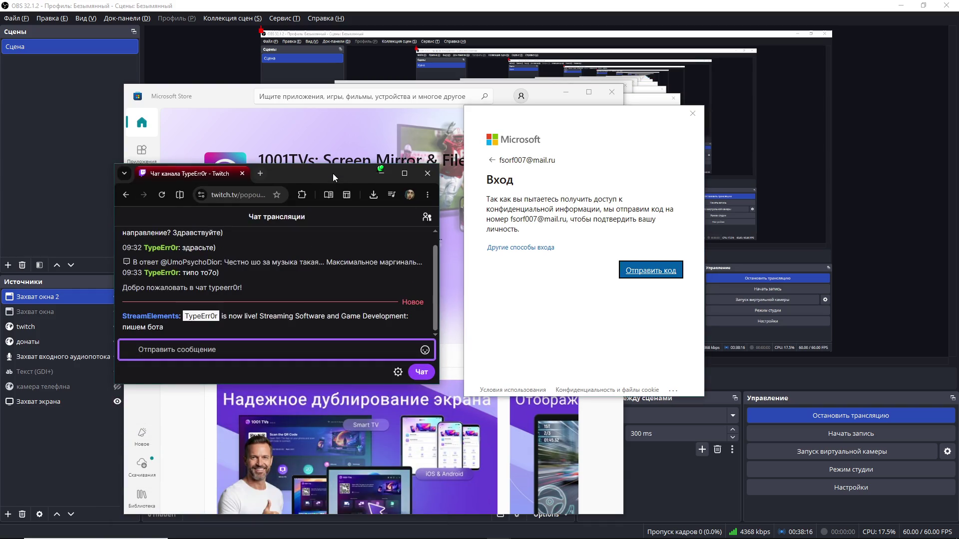
mouse_move(375, 536)
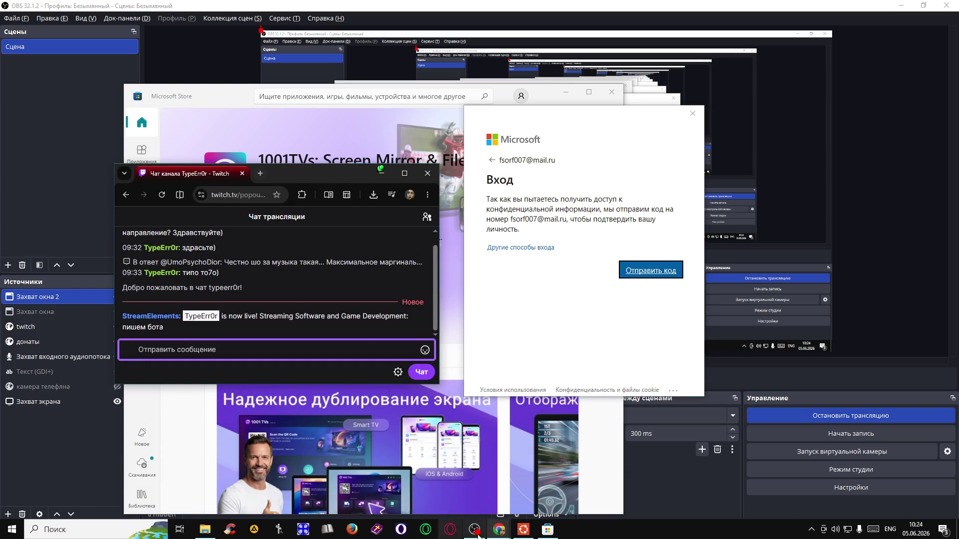
left_click(507, 533)
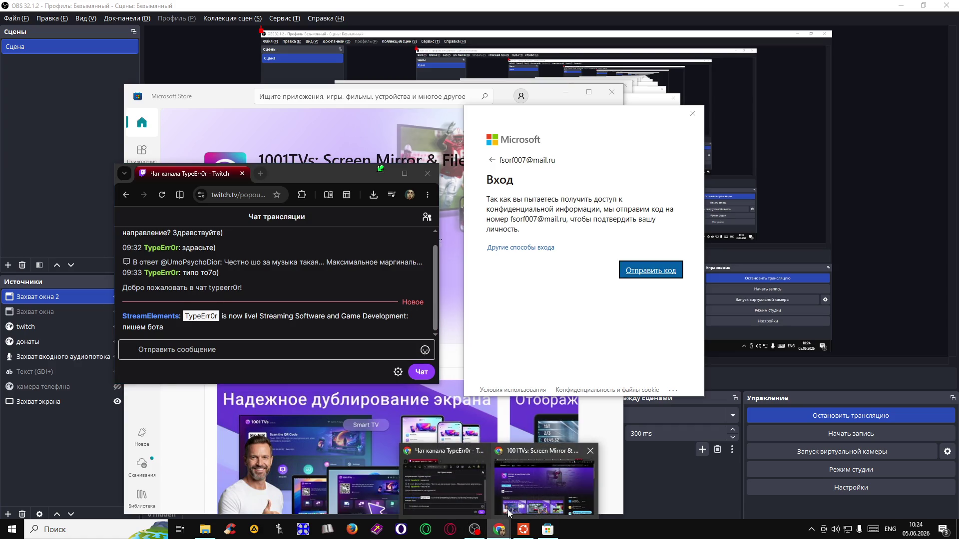
left_click(544, 479)
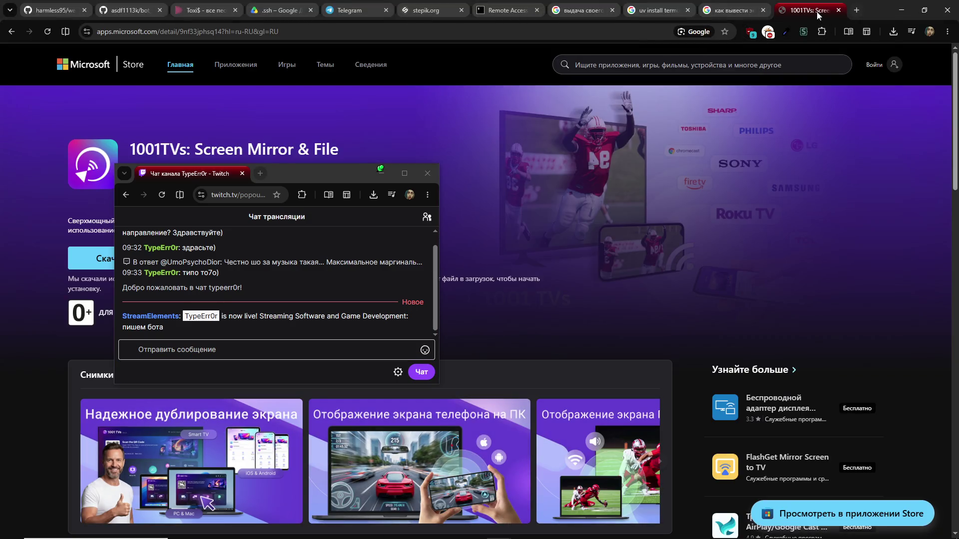
left_click(837, 10)
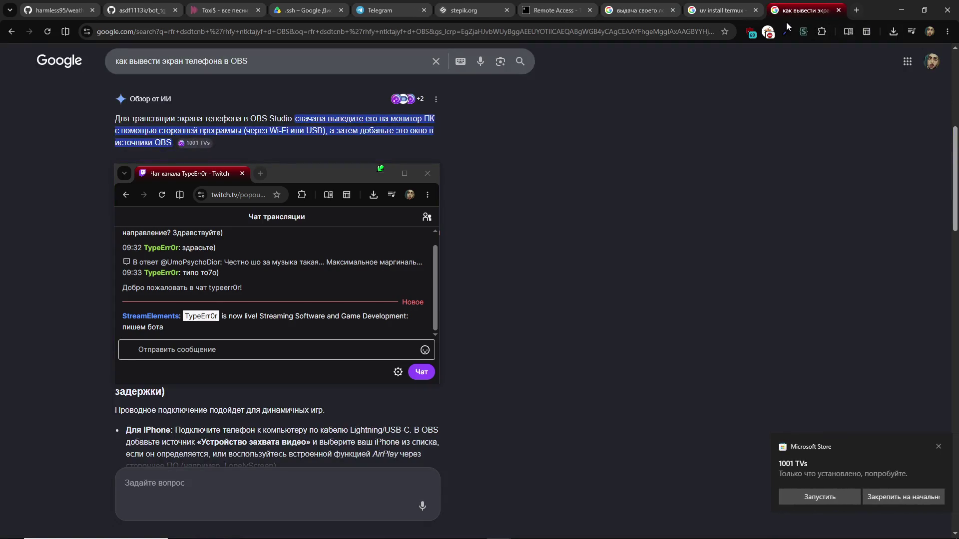
Launch 1001 TVs from the Store toast, accept the terms and press Начало.
mouse_move(294, 178)
left_mouse_down()
mouse_move(753, 267)
mouse_move(790, 319)
left_mouse_up()
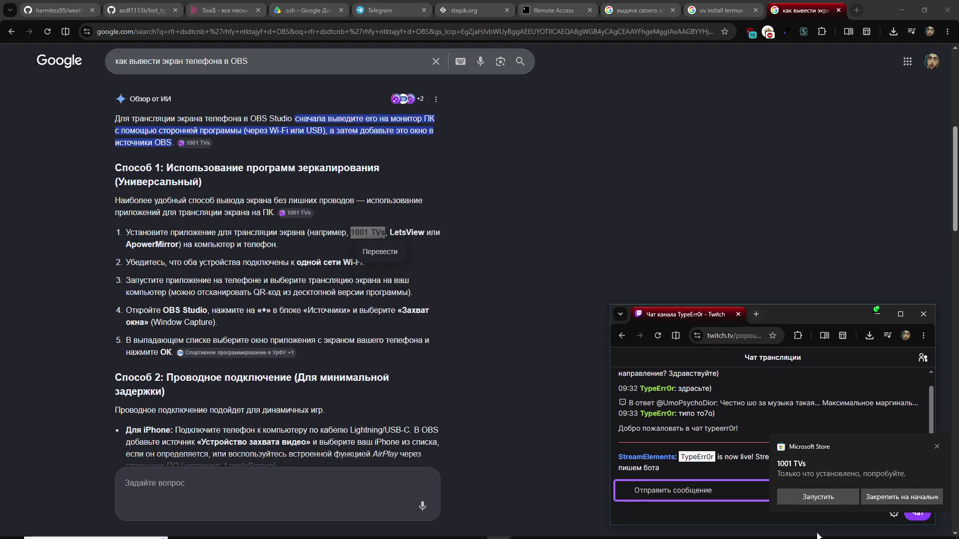
left_click(817, 497)
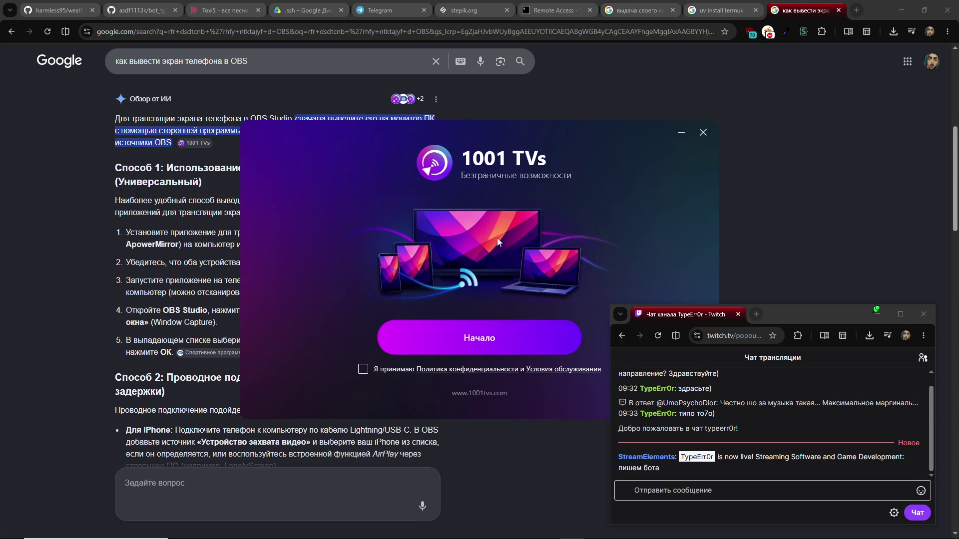
left_click_drag(563, 131, 374, 131)
left_click(175, 370)
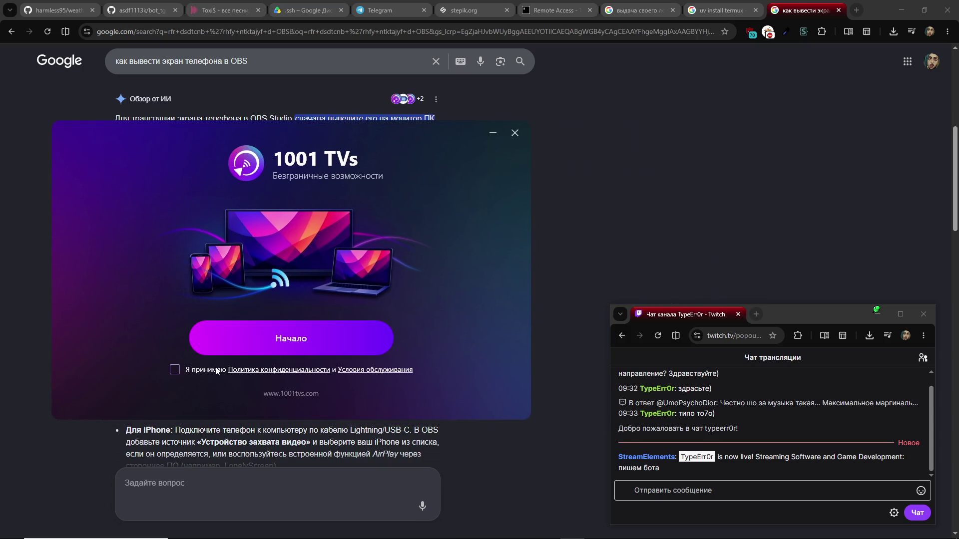
left_click(265, 339)
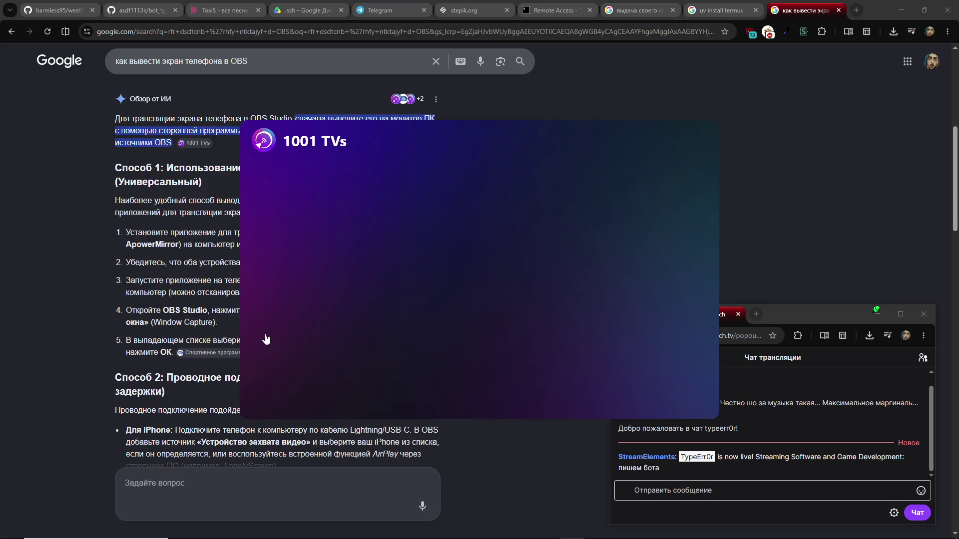
mouse_move(415, 122)
left_mouse_down()
mouse_move(296, 105)
mouse_move(238, 61)
left_mouse_up()
left_click(349, 144)
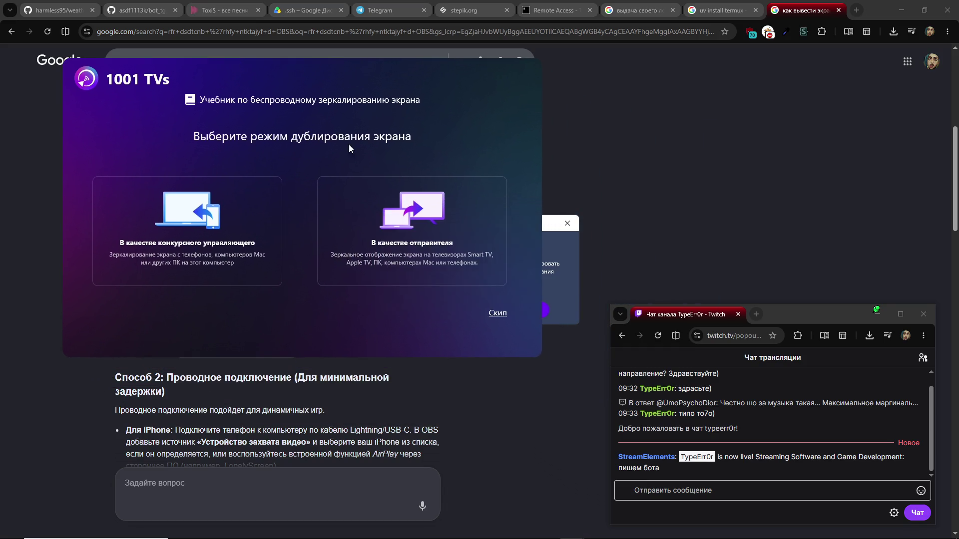
Agree to the plugin download, pick receiver mode, allow the realme Note 60x, then press Следующий.
left_click(554, 230)
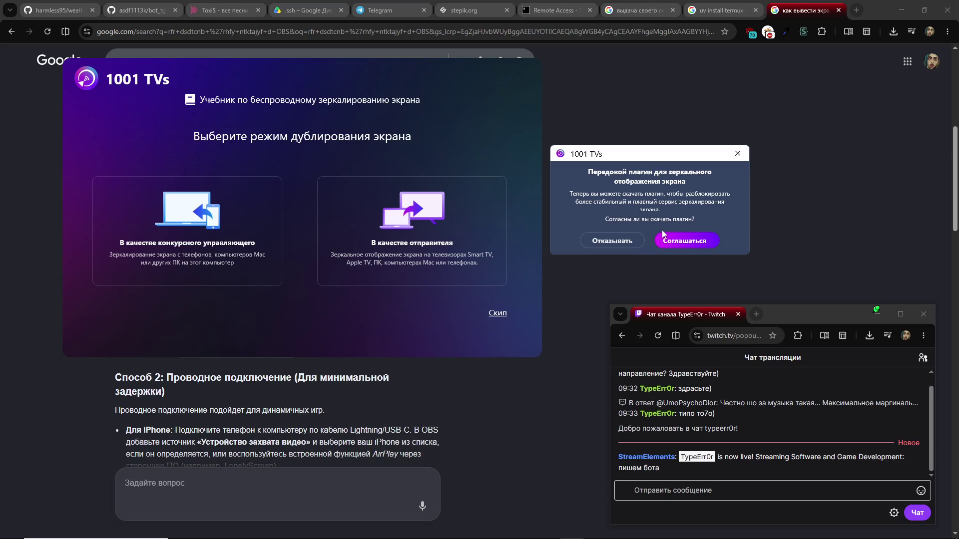
left_click(682, 240)
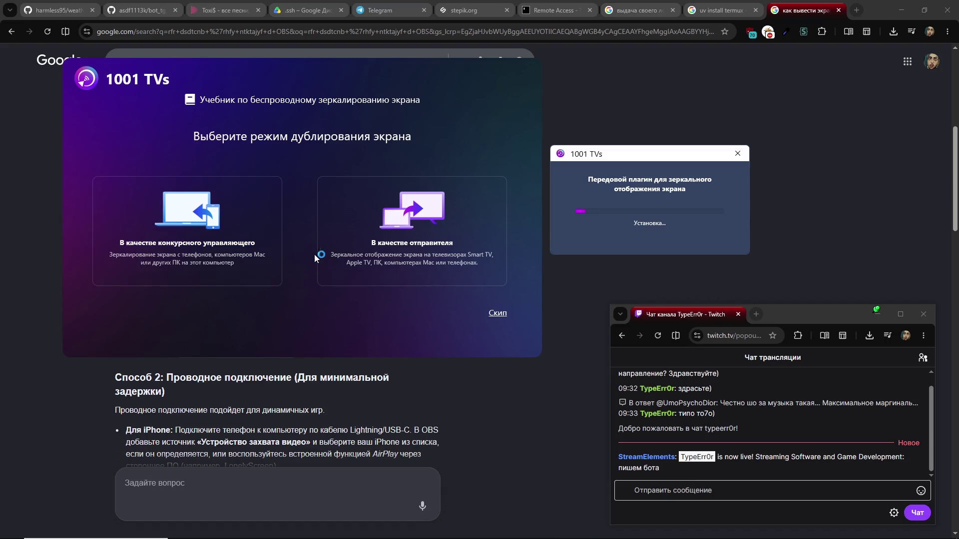
left_click(230, 260)
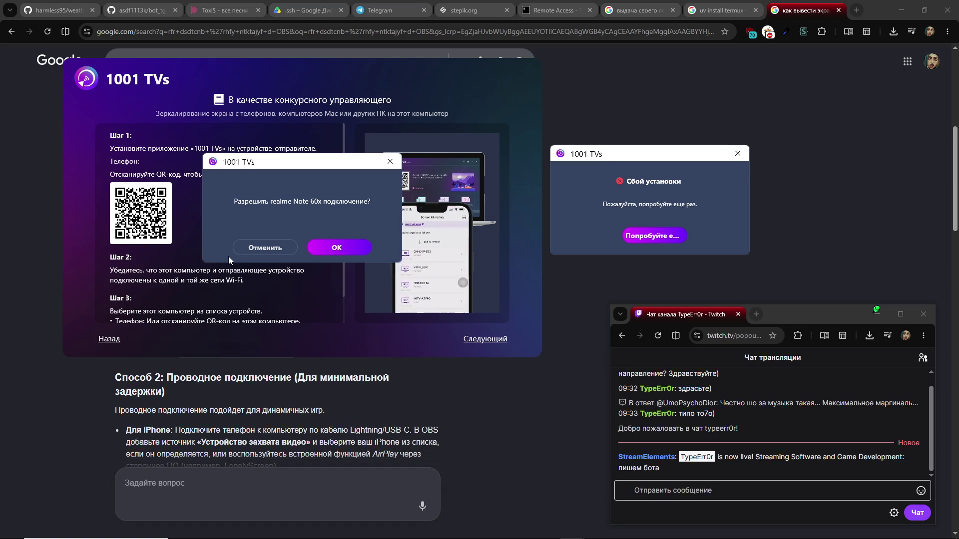
left_click(342, 248)
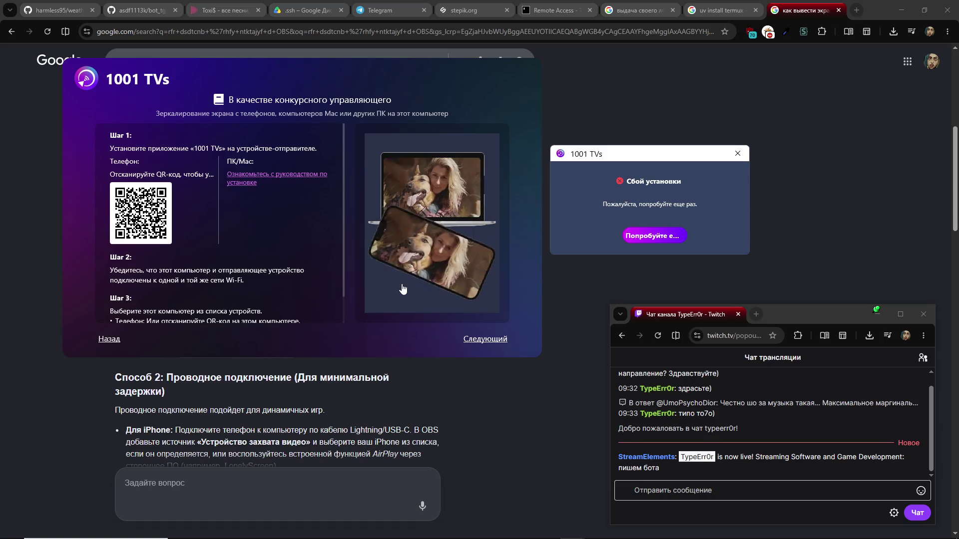
left_click(480, 339)
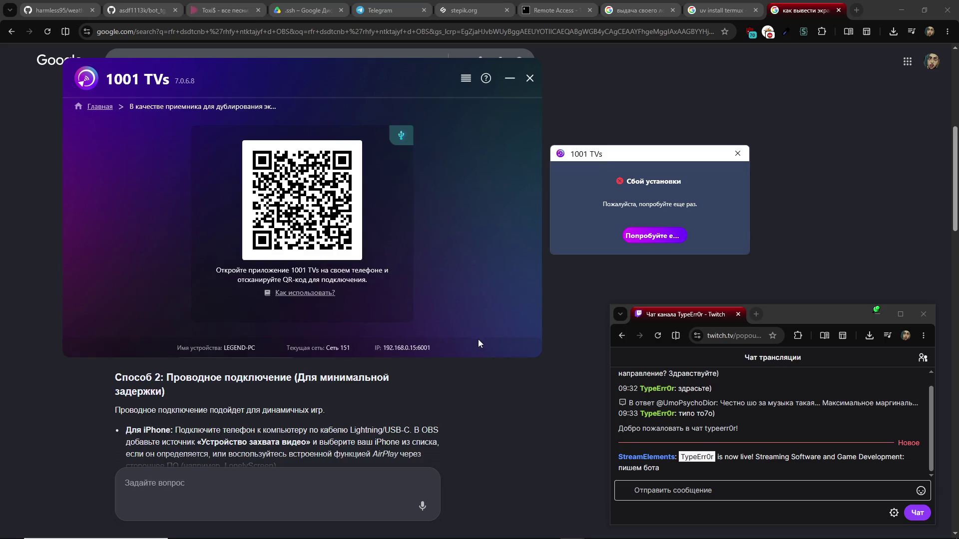
Choose USB-cable Android mirroring, press Начало работы, then bring up the window switcher.
left_click(405, 137)
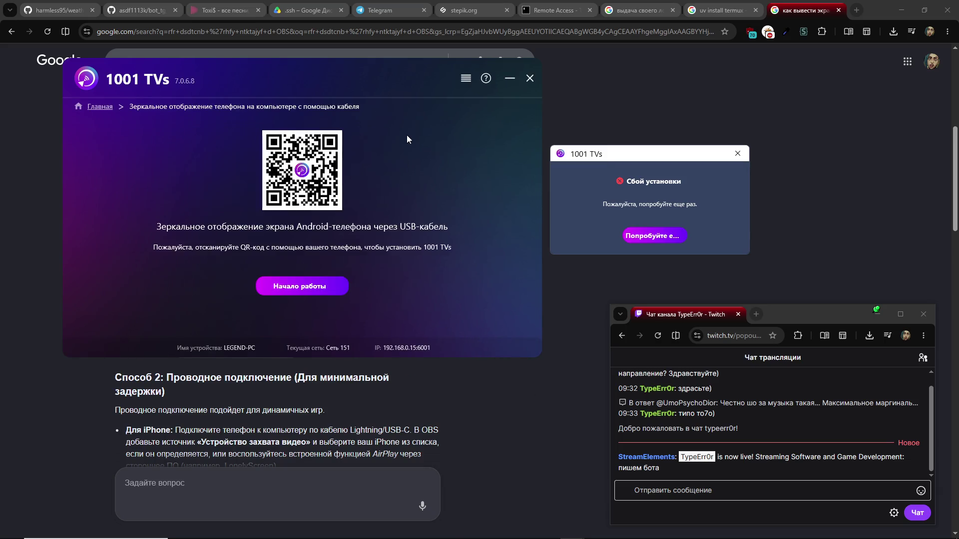
left_click(290, 289)
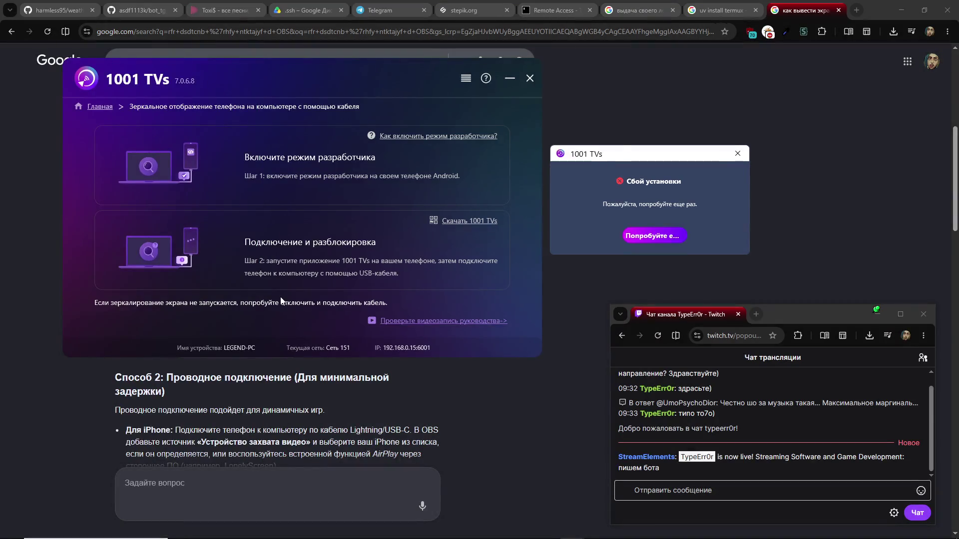
key("alt+Tab")
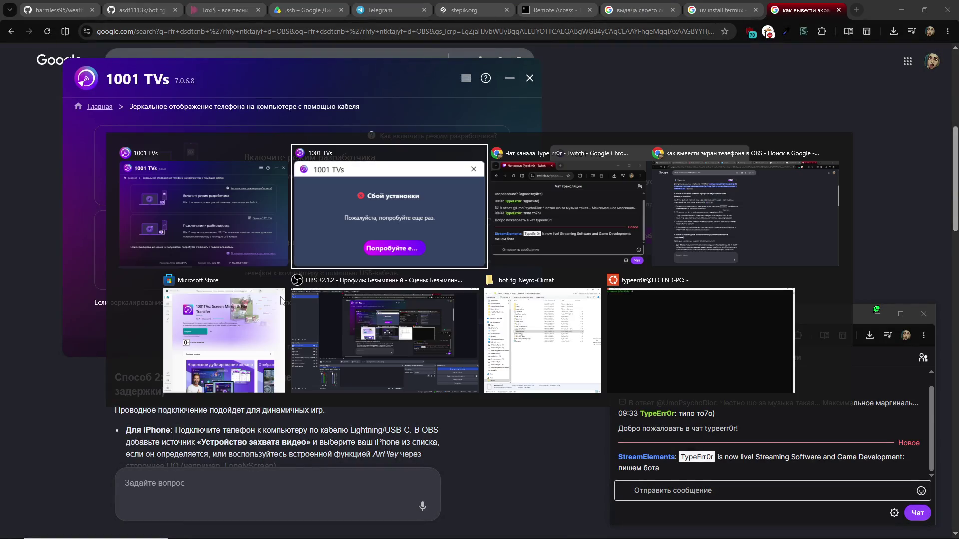
Close Microsoft Store, then click Попробуйте еще раз in 1001 TVs to retry the plugin install.
key("Tab")
key("Tab")
key("Tab")
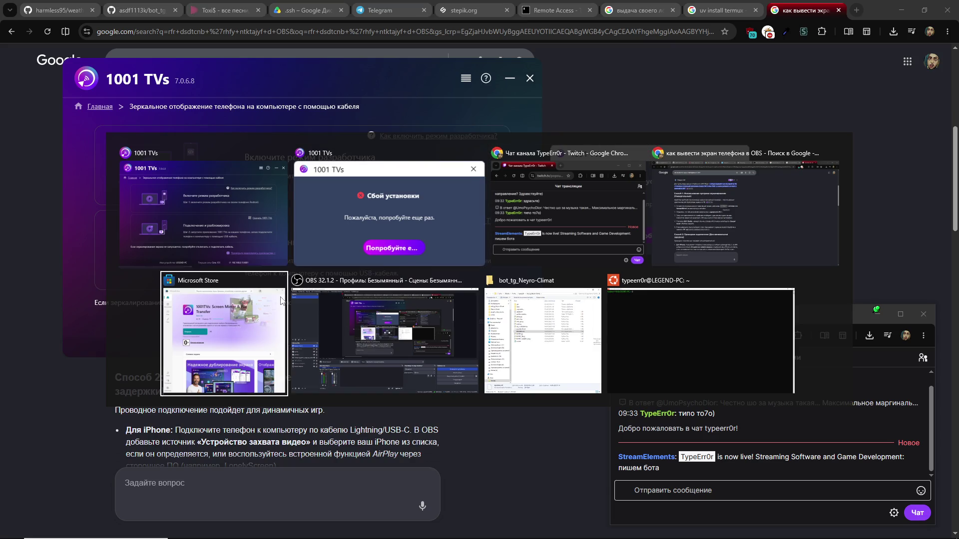
key("Tab")
key("Tab")
key("Tab")
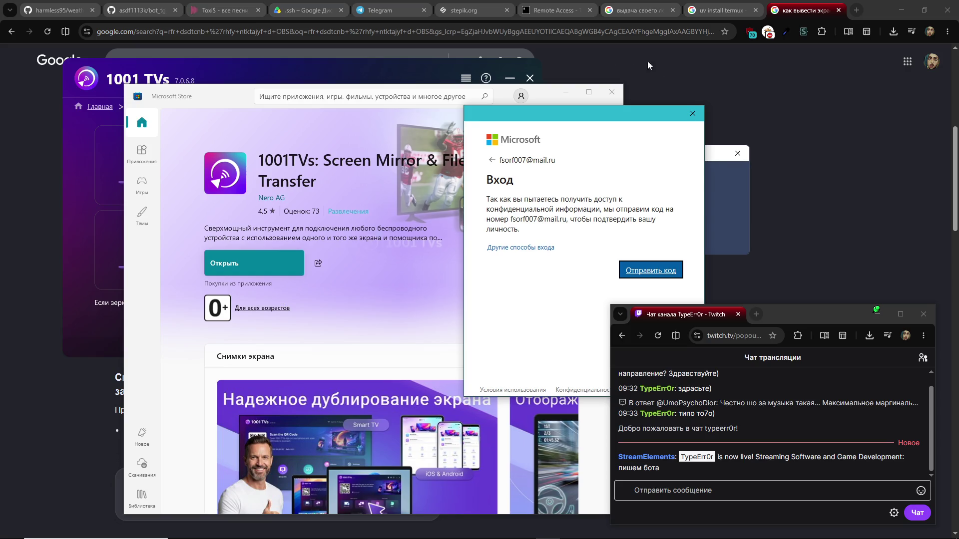
left_click(696, 118)
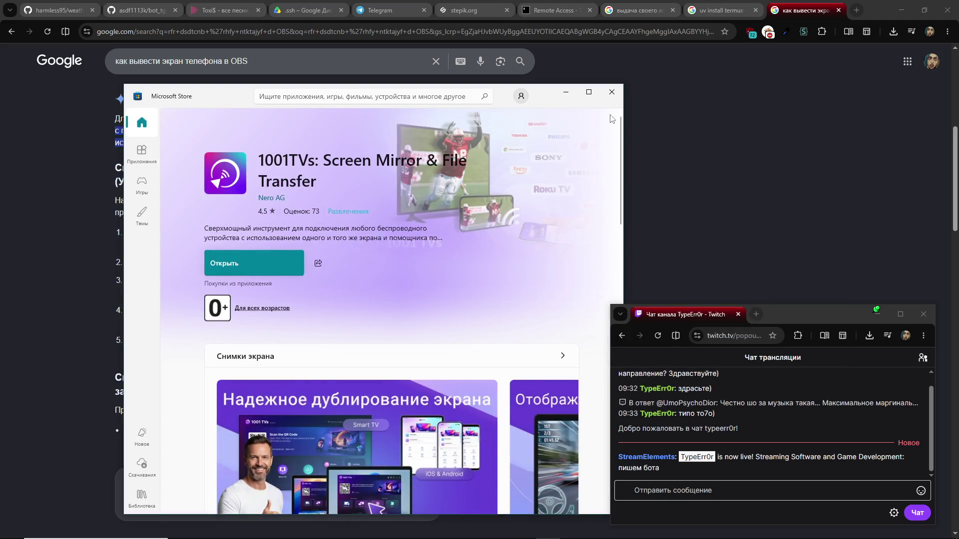
left_click(615, 92)
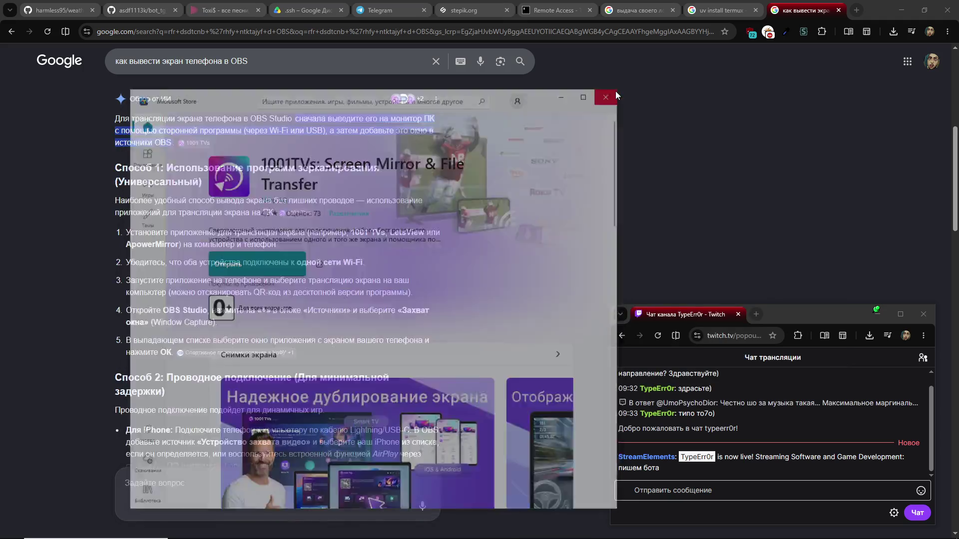
key("alt+Tab")
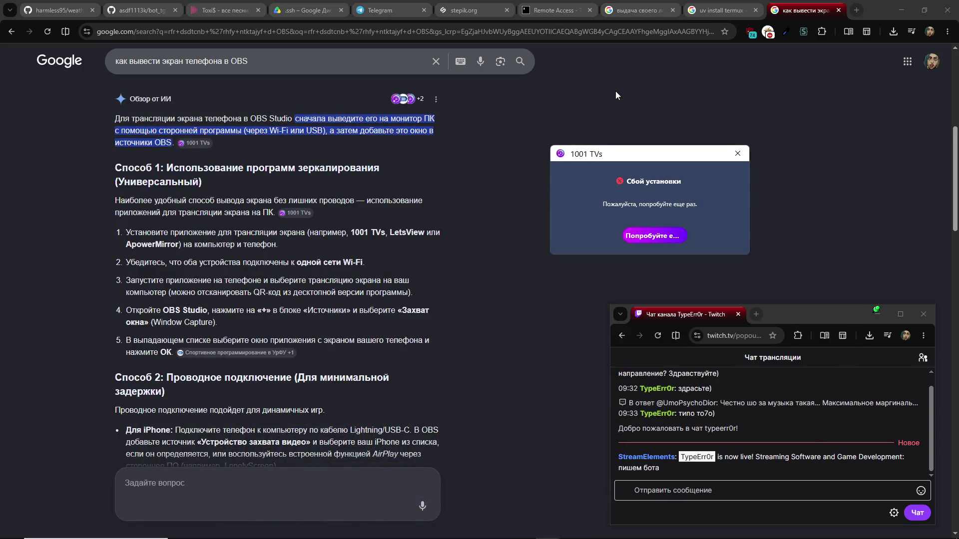
left_click(662, 236)
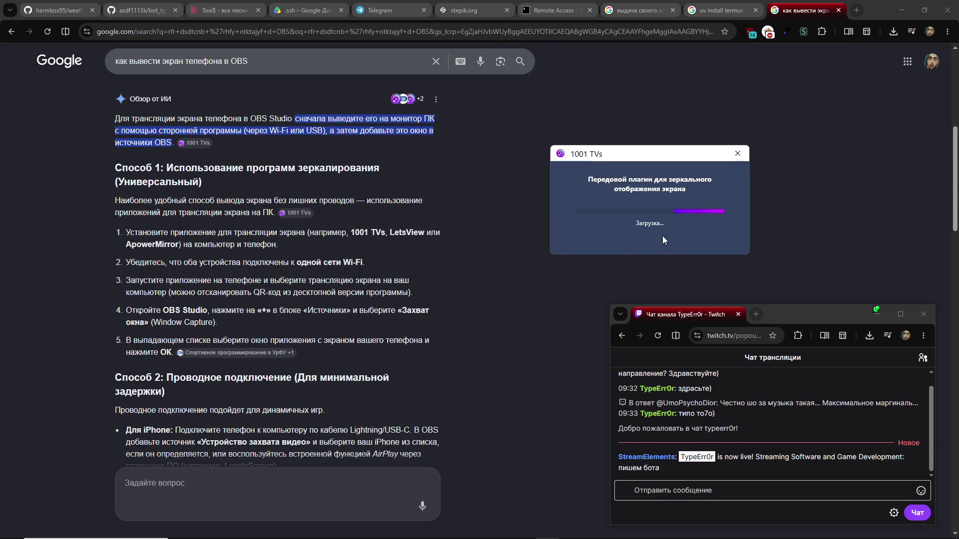
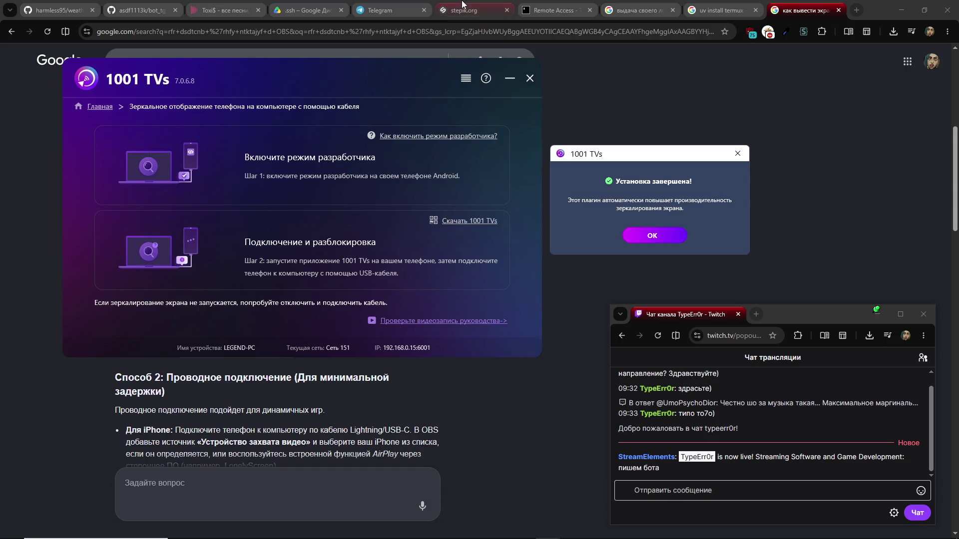
Visit the Получить QR page and the USB cable-mirroring steps in 1001 TVs, then return home.
left_click(100, 106)
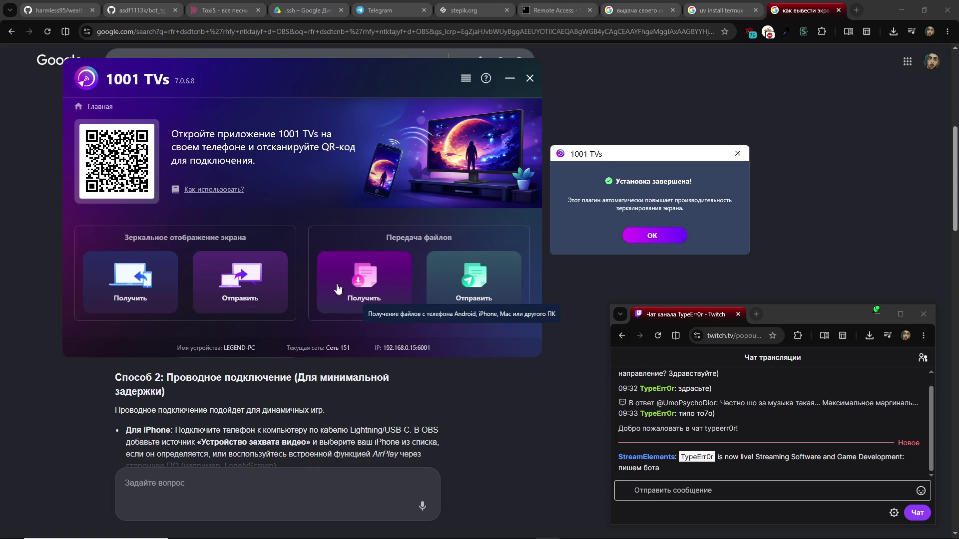
left_click(154, 315)
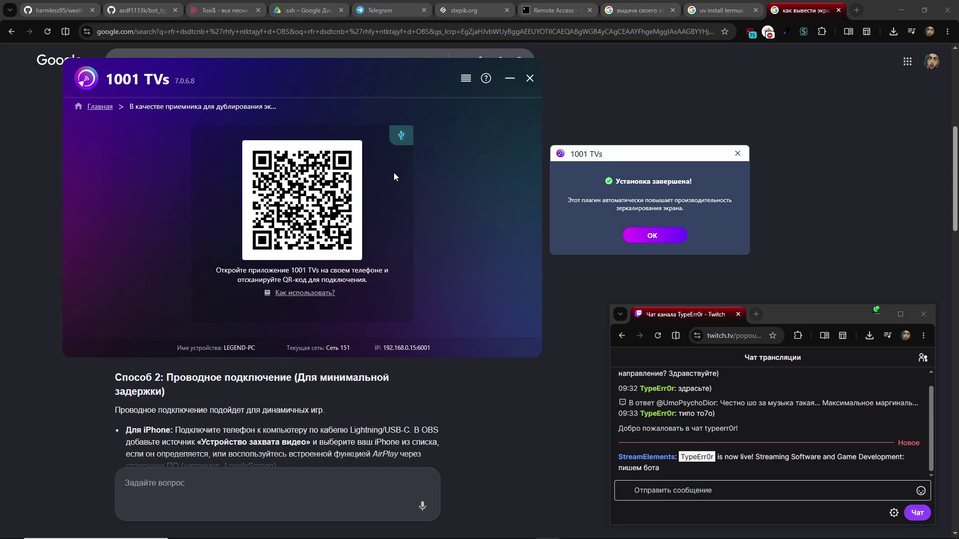
left_click(402, 136)
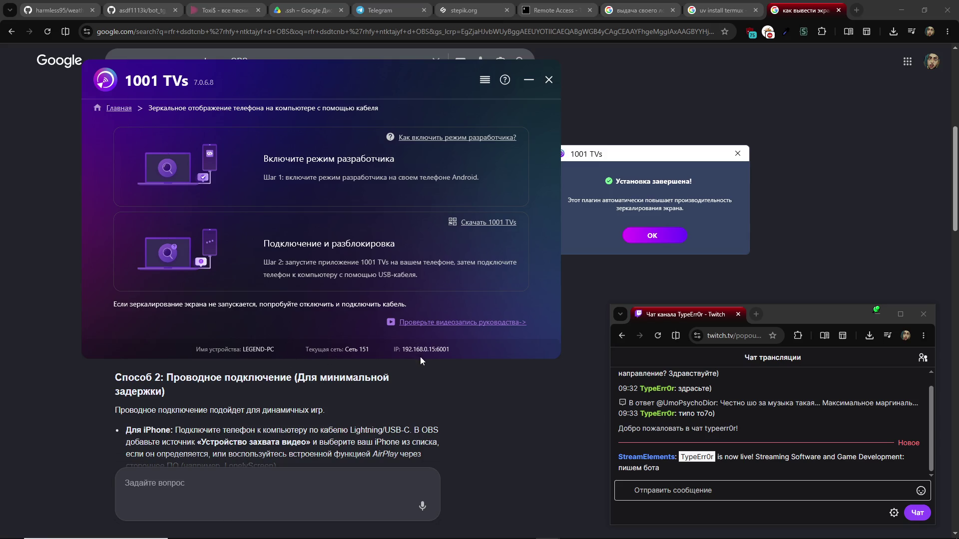
left_click(111, 112)
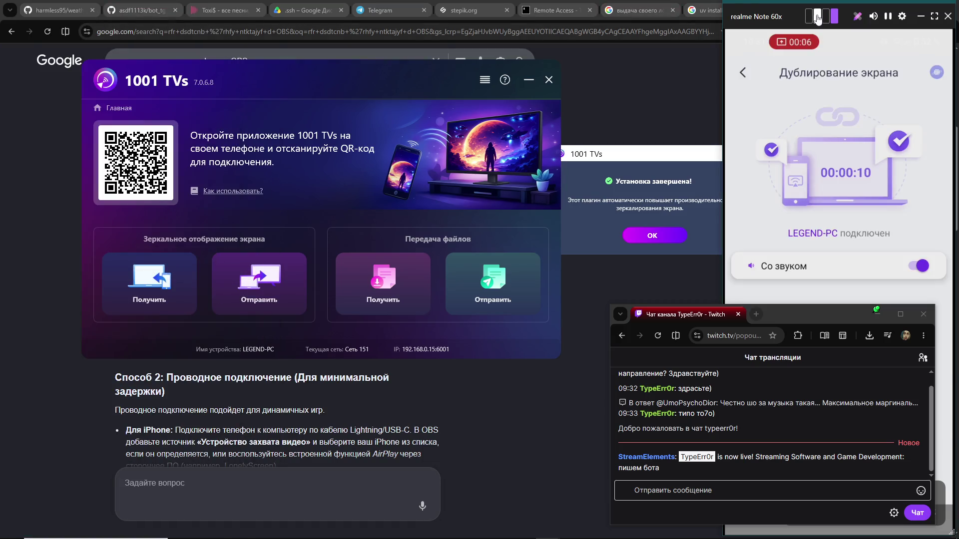
Snap the realme Note 60x mirror window to the centre, then the right edge, then the left edge.
left_click(817, 17)
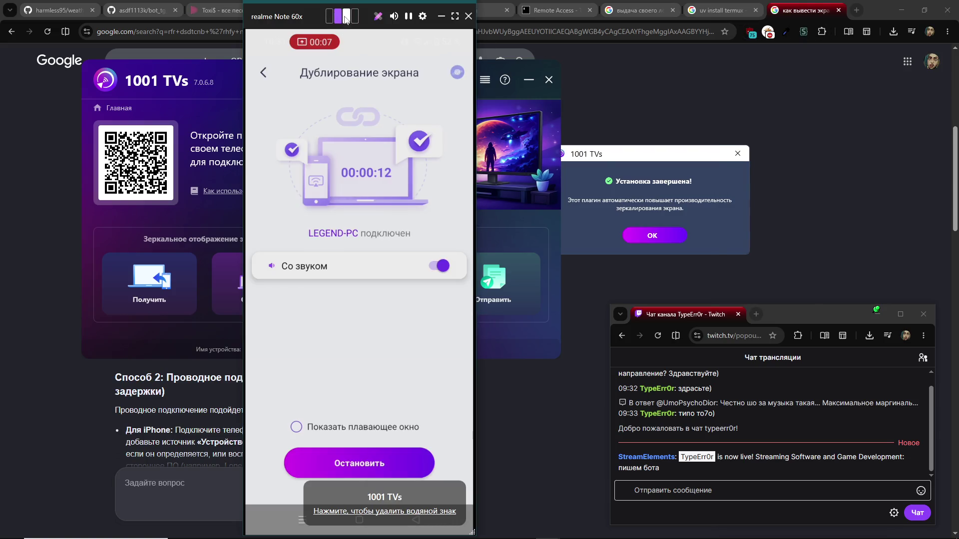
left_click(346, 19)
left_click(596, 21)
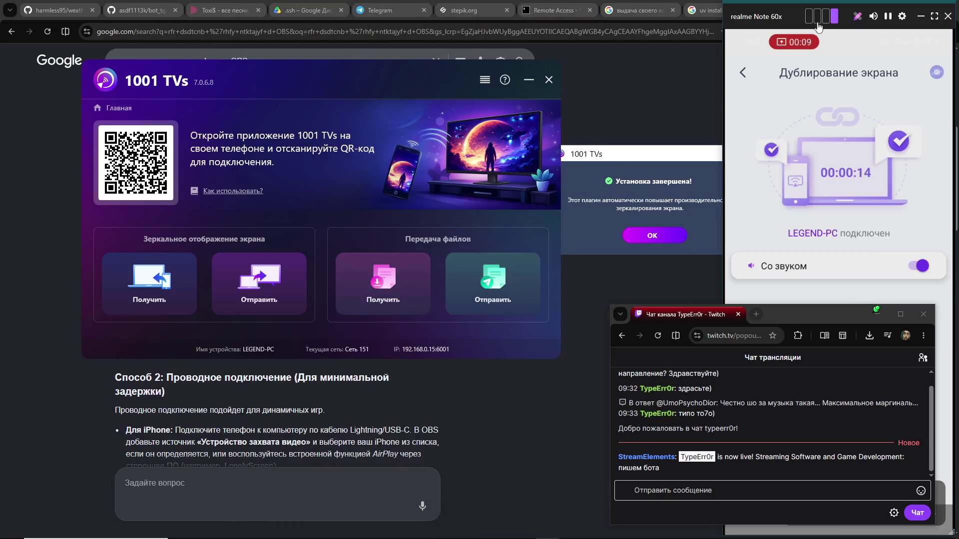
left_click(809, 16)
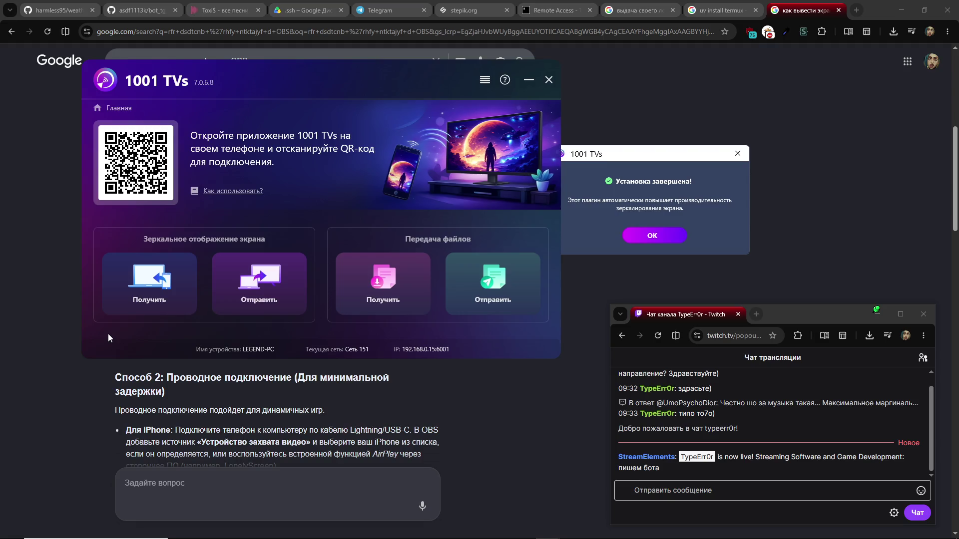
Rescan for target devices under Отправить, then open manual add prefilled with 192.168.0 and port 6001.
left_click(287, 283)
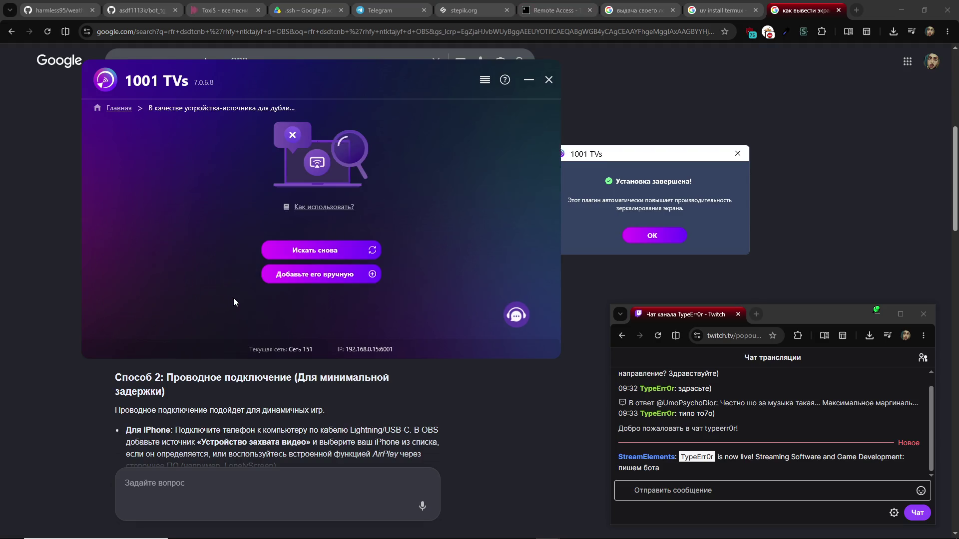
left_click(307, 250)
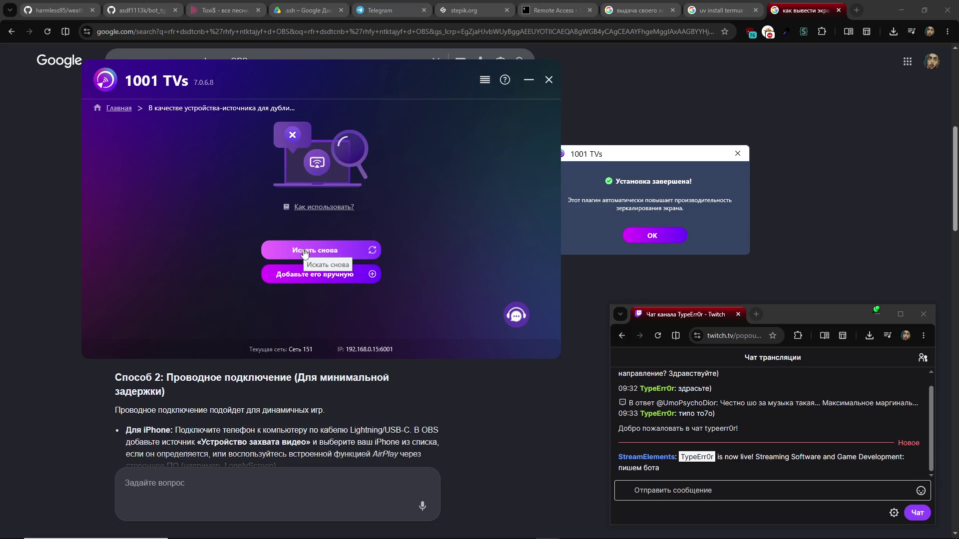
left_click(305, 251)
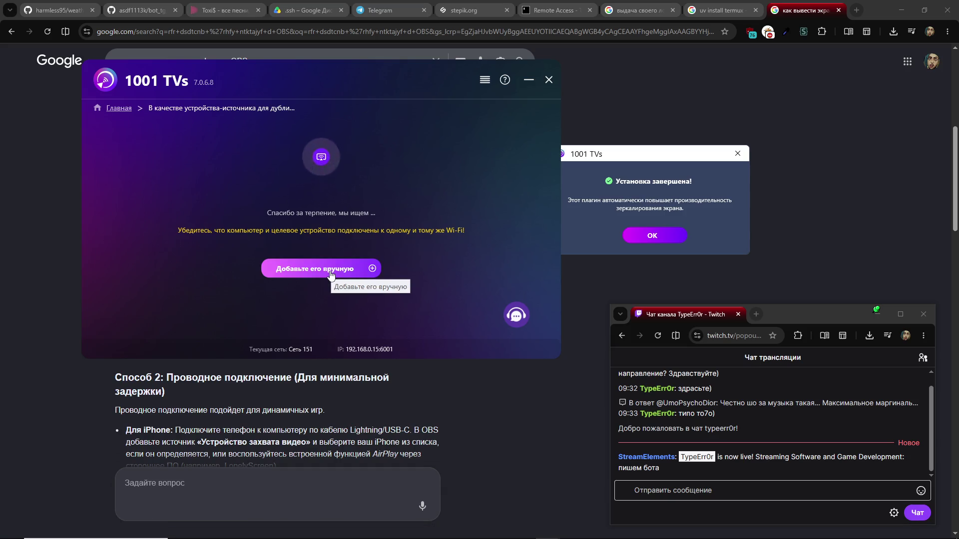
left_click_drag(355, 74, 349, 110)
left_click(310, 289)
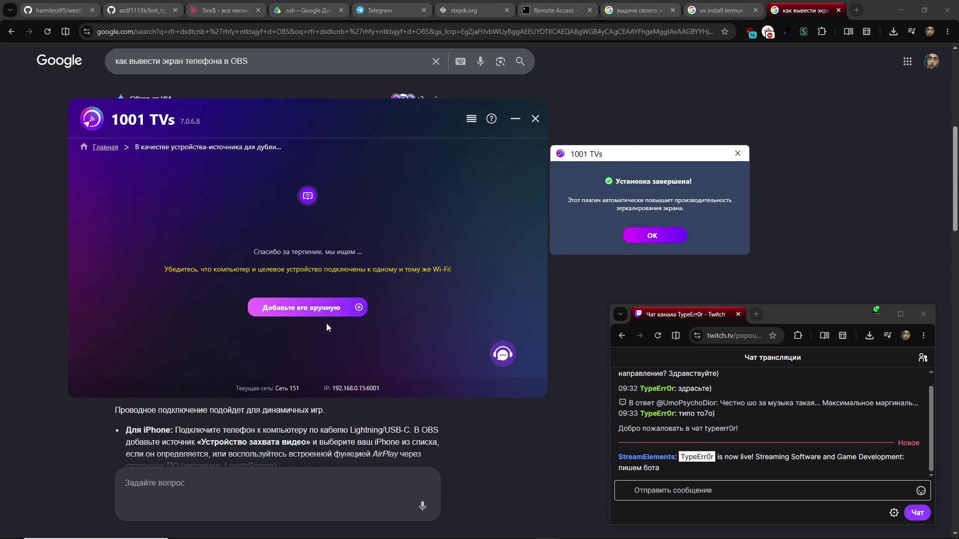
left_click(324, 317)
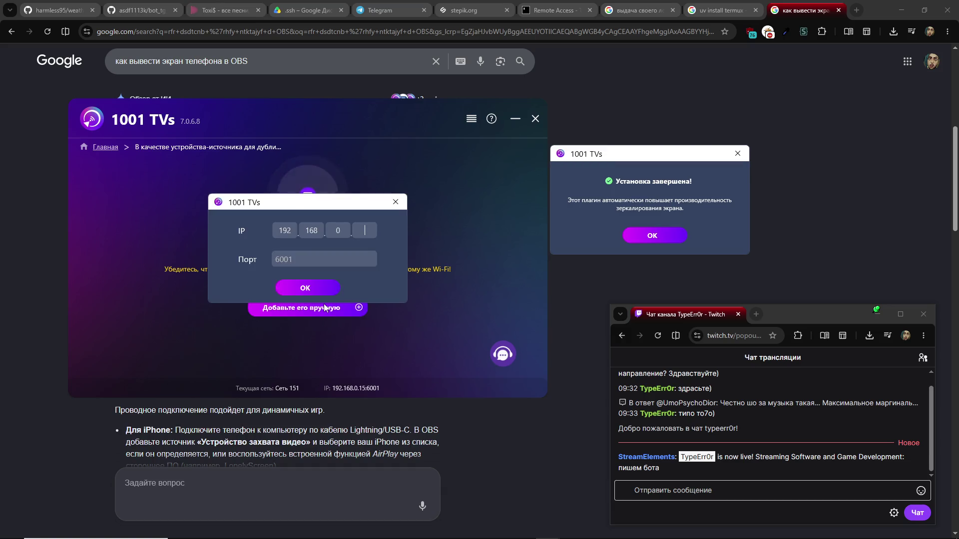
Connect to 192.168.0.19 with Звук set to ВКЛ, then close and hide the 1001 TVs window.
type("19")
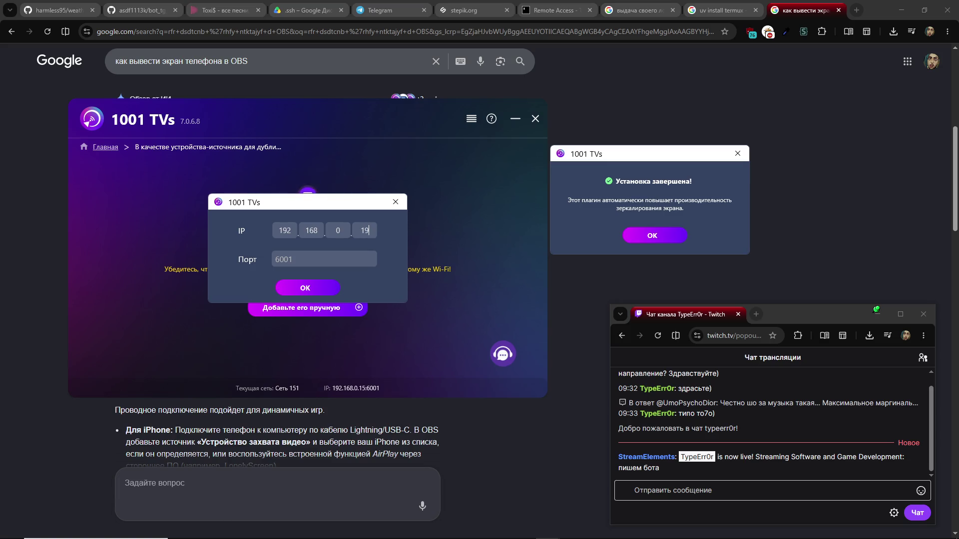
left_click(304, 287)
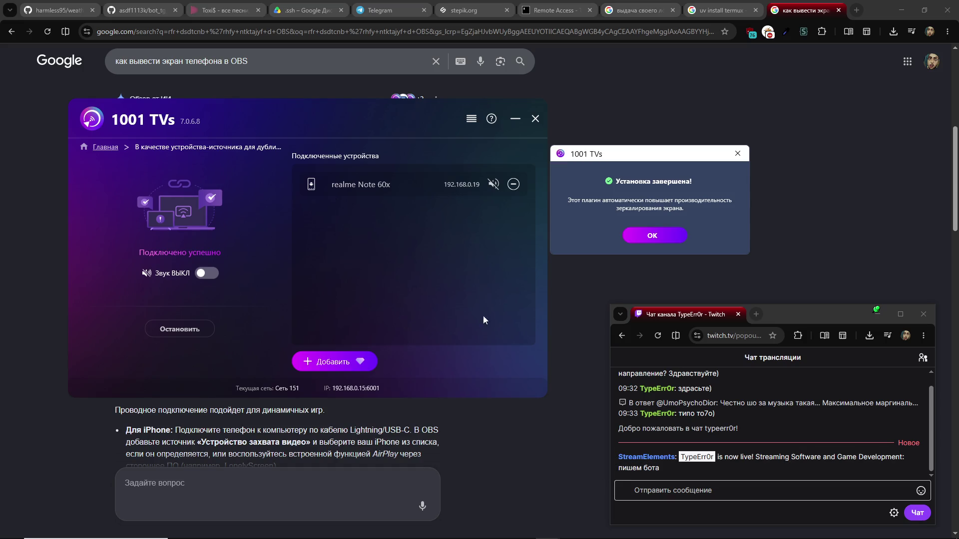
mouse_move(365, 117)
left_mouse_down()
mouse_move(443, 111)
mouse_move(329, 122)
left_mouse_up()
left_click(284, 268)
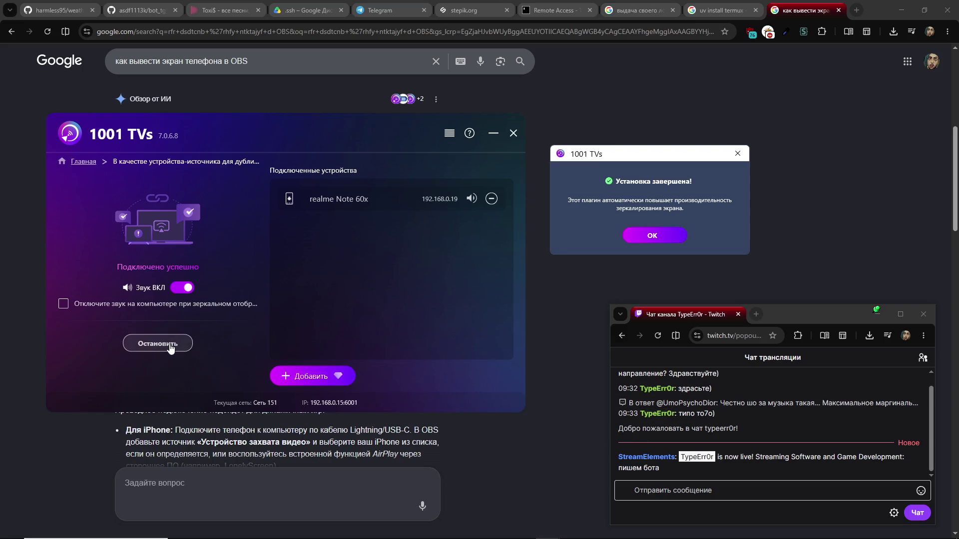
left_click(517, 133)
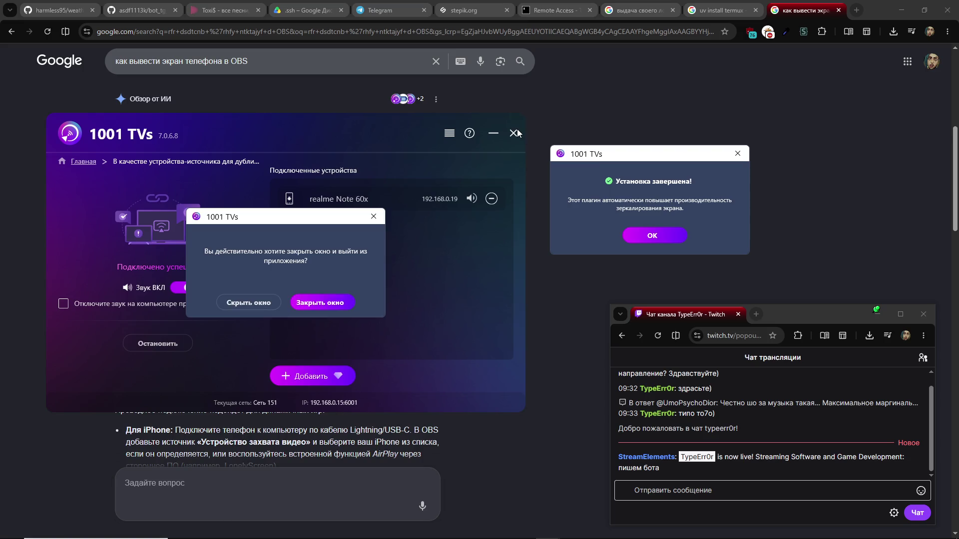
left_click(322, 305)
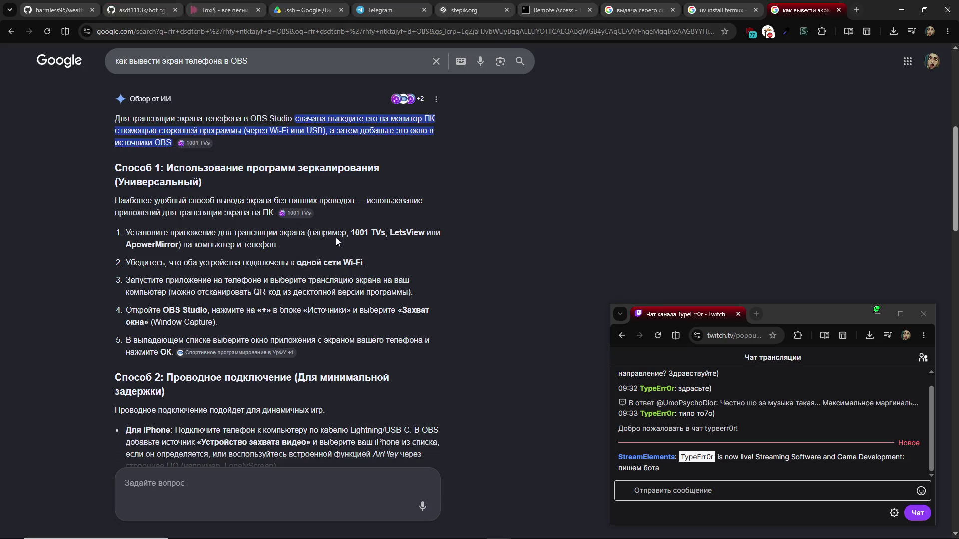
Copy the word Scrcpy from the AI overview's Способ 2 Android bullet into a new tab.
scroll(329, 281, "down", 3)
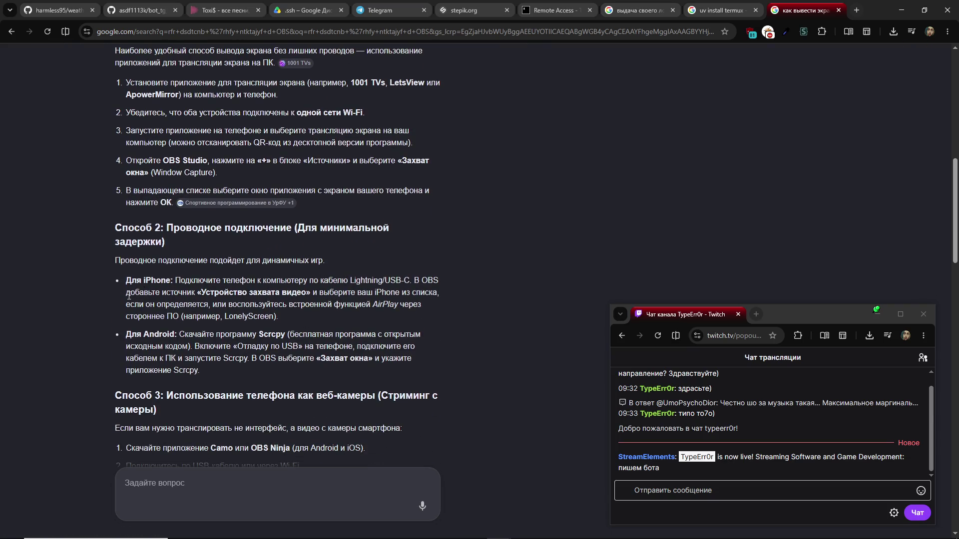
scroll(232, 318, "down", 2)
double_click(272, 233)
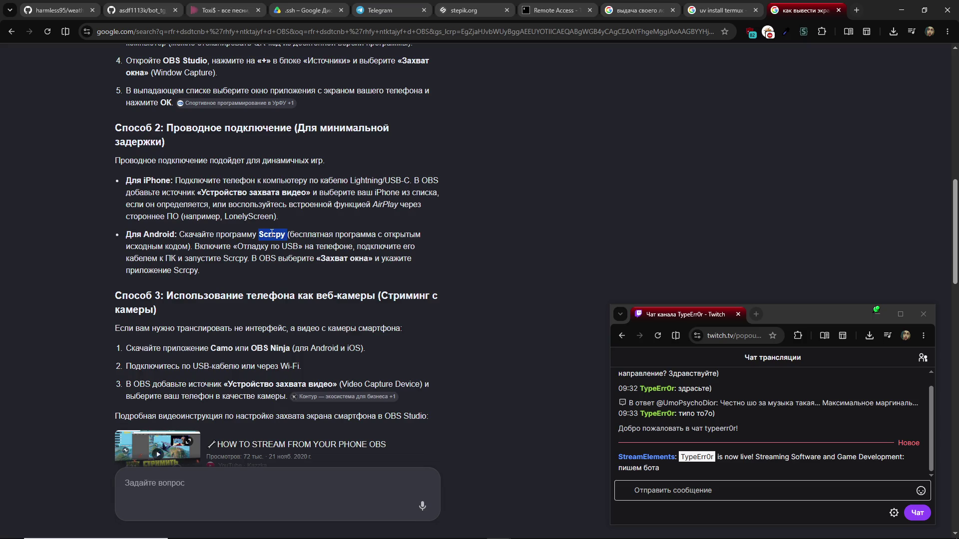
key("ctrl+c")
key("ctrl+t")
Search Google for Scrcpy and open the Genymobile/scrcpy GitHub repository.
key("ctrl+v")
key("Return")
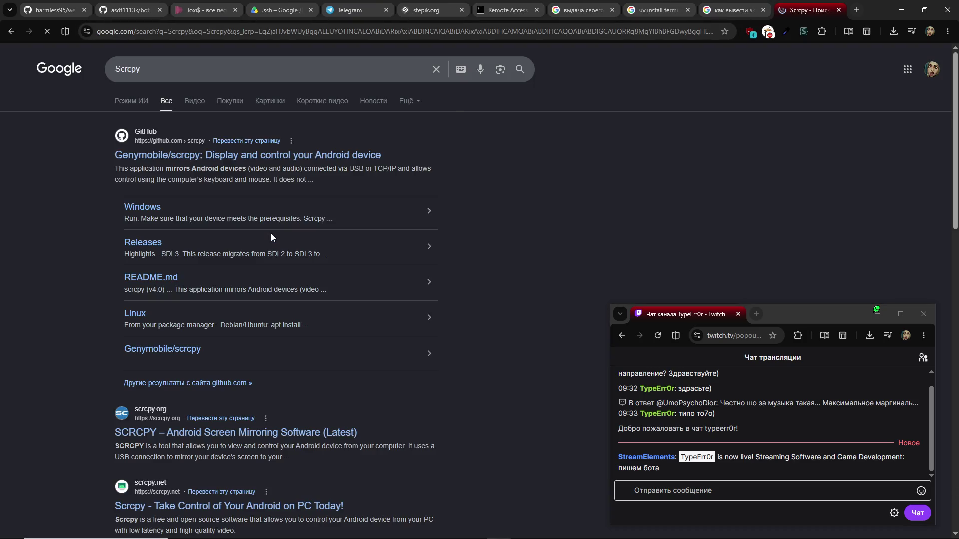
left_click(288, 163)
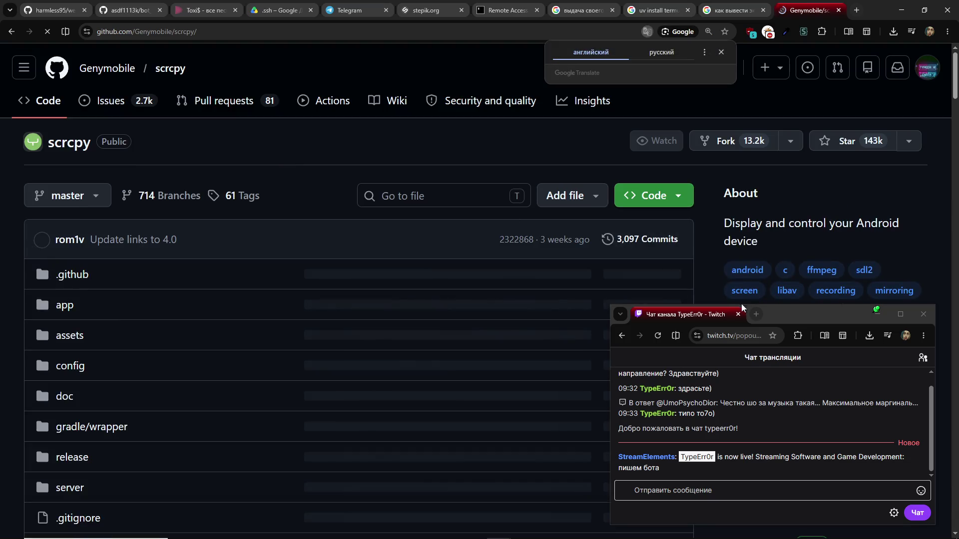
Move the Twitch chat window to the upper left and open the scrcpy 4.0 release page.
left_click(792, 318)
mouse_move(792, 318)
left_mouse_down()
mouse_move(280, 101)
mouse_move(347, 129)
left_mouse_up()
scroll(739, 459, "down", 3)
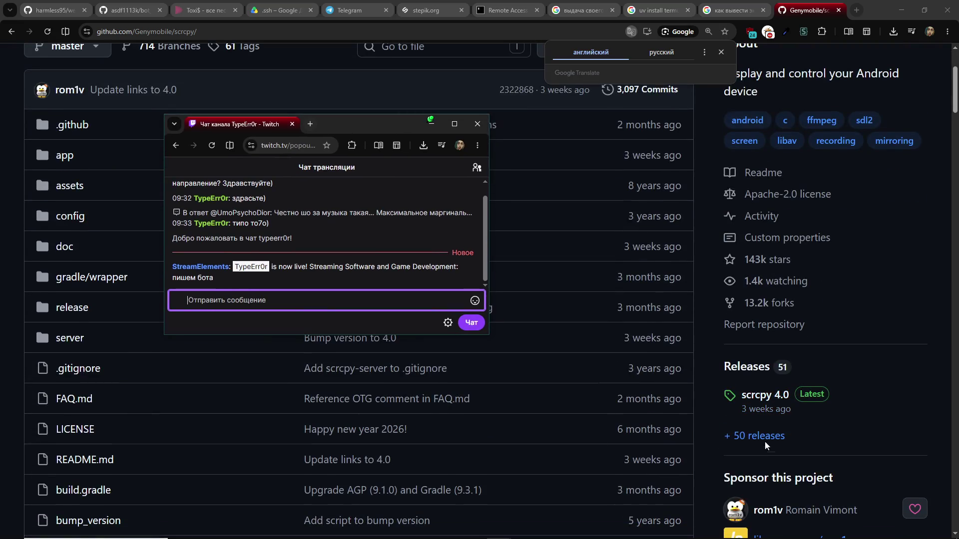
left_click(765, 400)
Download scrcpy-win64-v4.0.zip from the v4.0 release's Assets, nudging the Twitch chat window aside.
left_click_drag(347, 127, 538, 83)
scroll(244, 383, "down", 15)
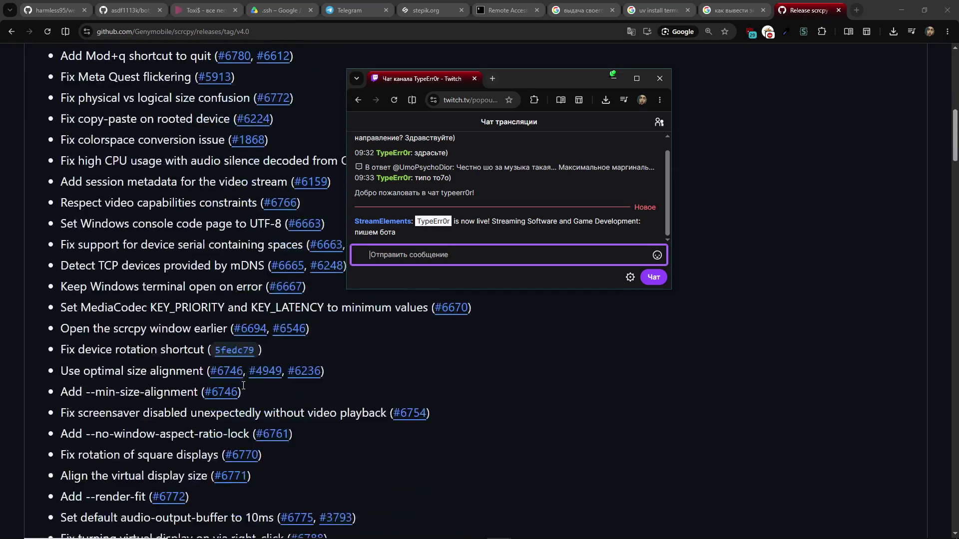
scroll(243, 385, "down", 20)
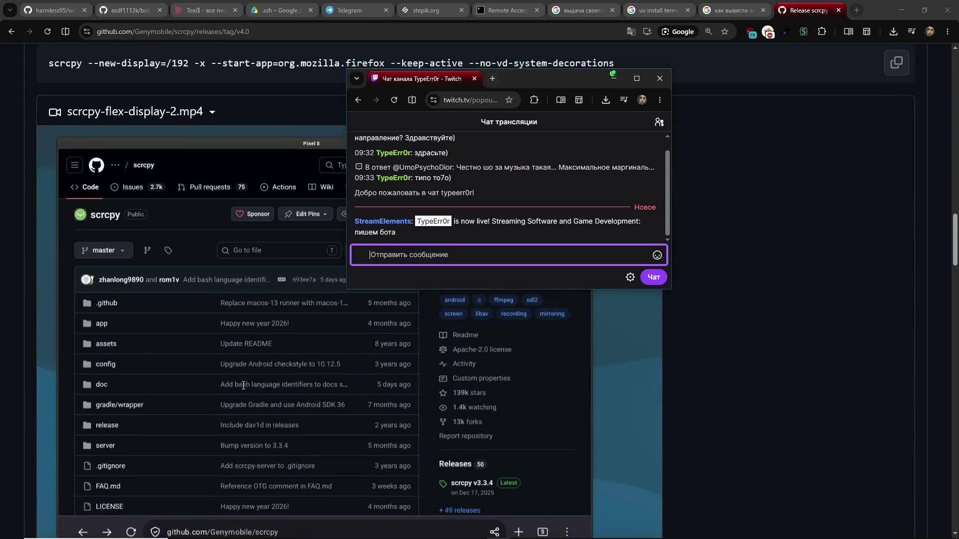
scroll(243, 385, "down", 20)
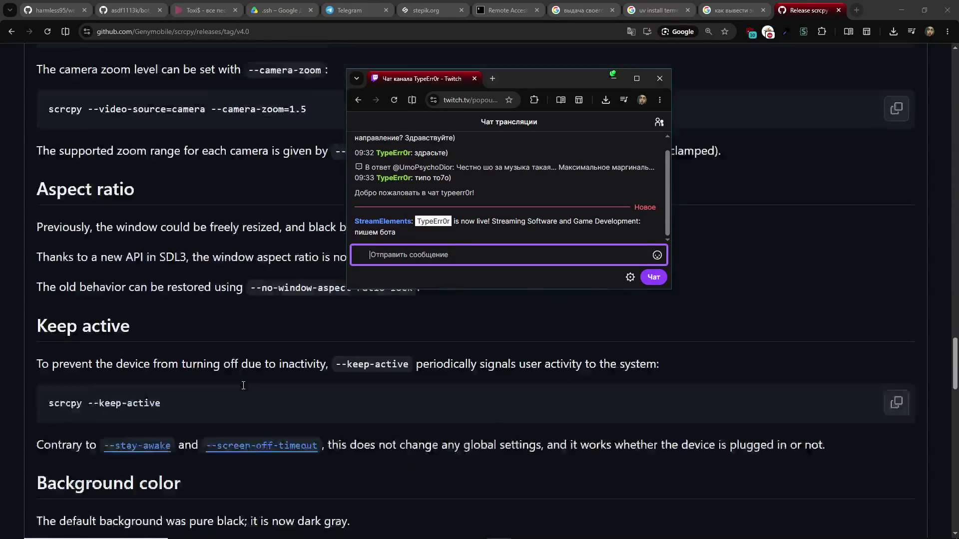
scroll(243, 385, "down", 8)
scroll(243, 385, "down", 15)
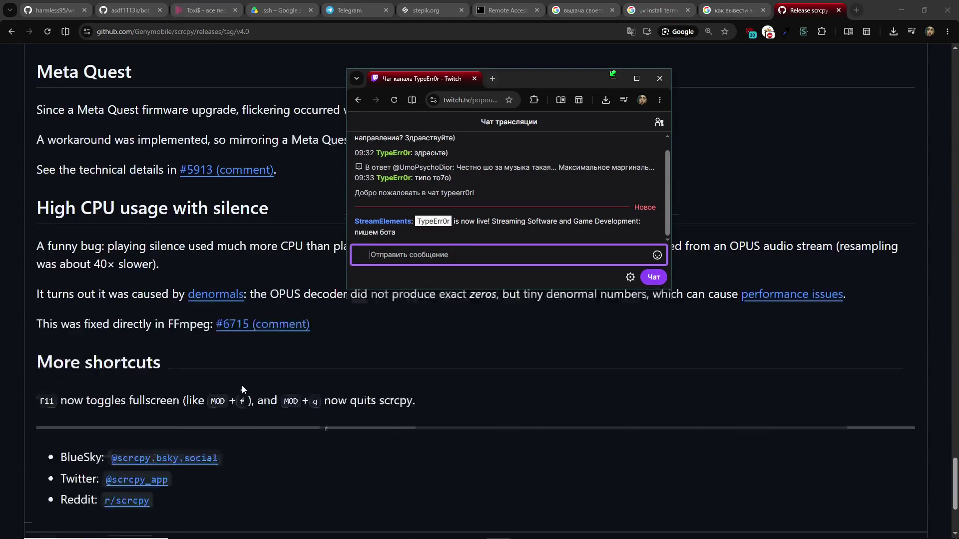
scroll(240, 388, "up", 2)
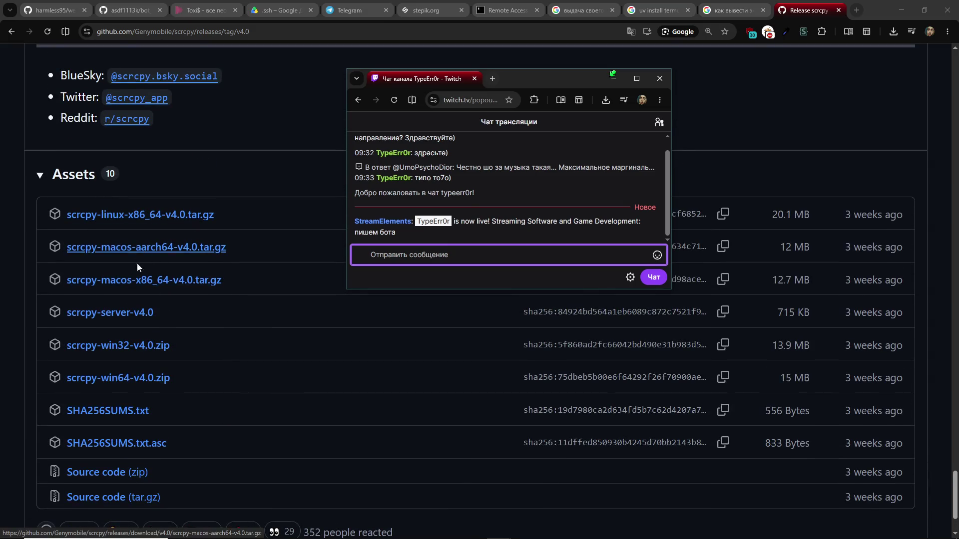
left_click(120, 382)
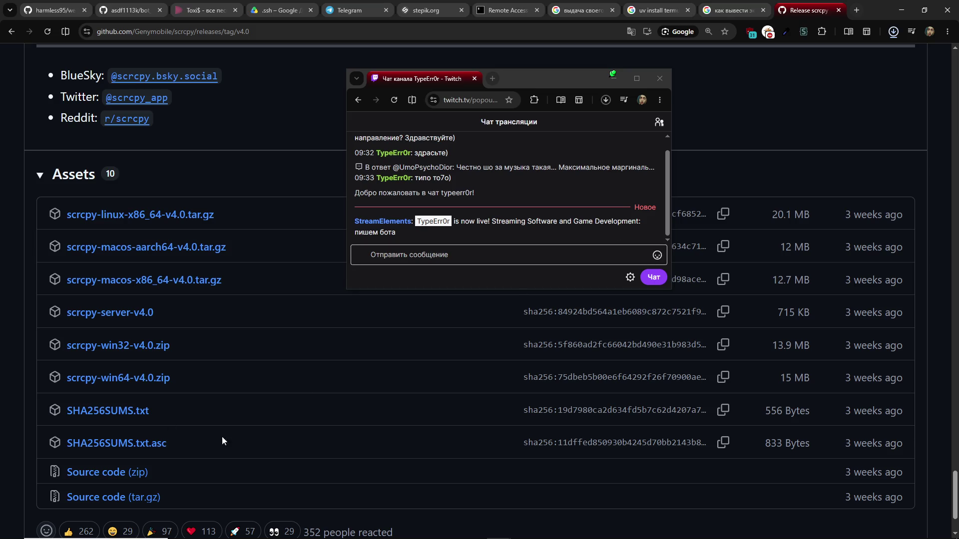
mouse_move(557, 84)
left_mouse_down()
mouse_move(560, 93)
mouse_move(748, 112)
left_mouse_up()
Back on the Google results tab, reveal scrcpy-win64-v4.0.zip in its Downloads folder.
left_click(734, 10)
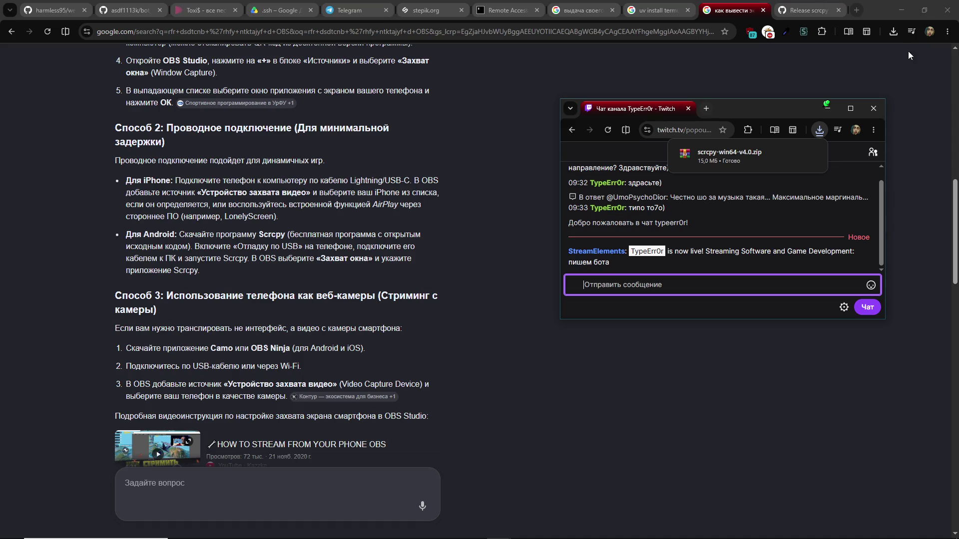
left_click(894, 31)
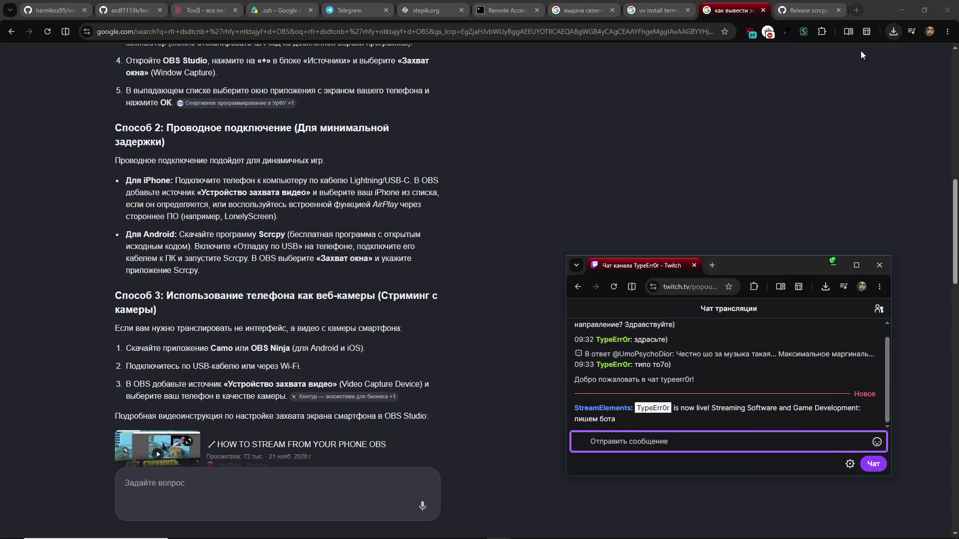
left_click(892, 32)
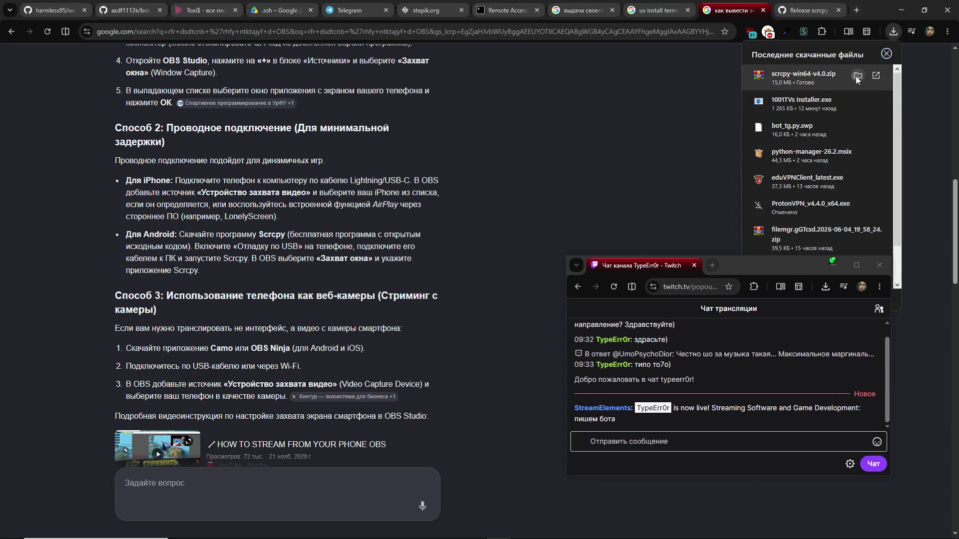
left_click(857, 76)
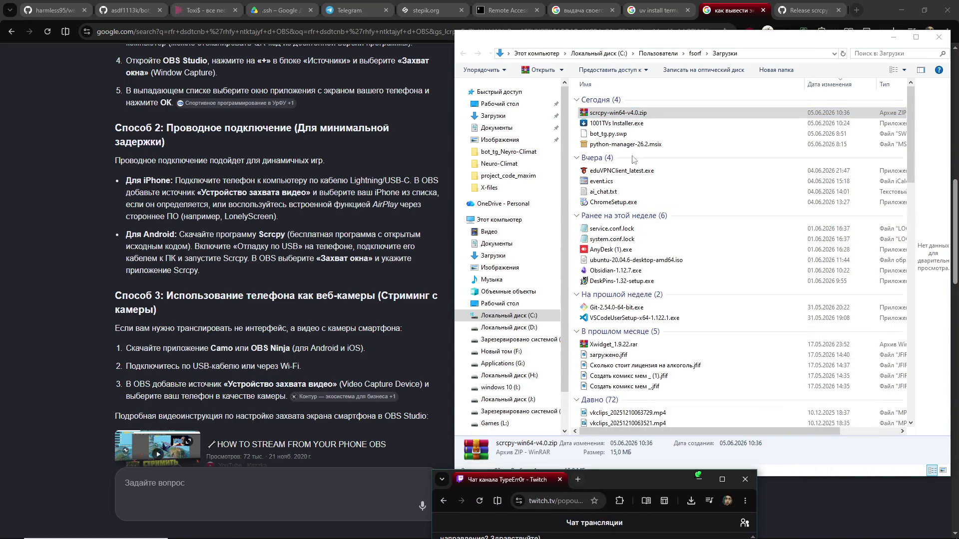
Extract scrcpy-win64-v4.0.zip into C:\project_code_maxim with WinRAR, then close the archive.
double_click(618, 113)
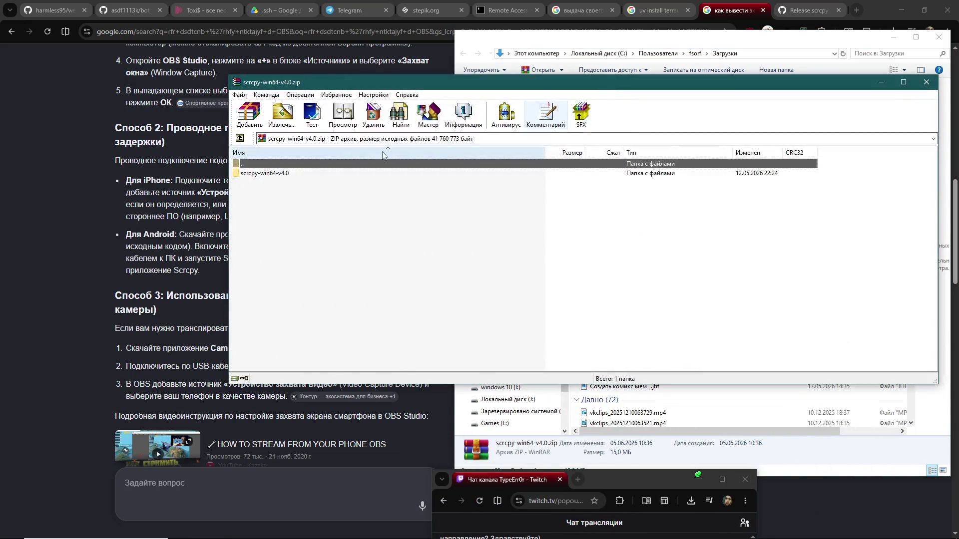
left_click(281, 114)
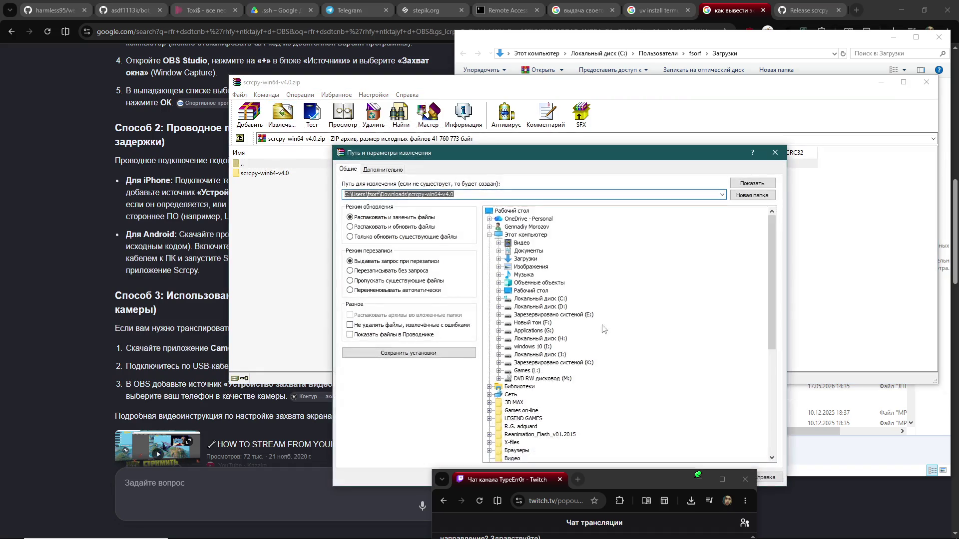
left_click_drag(625, 150, 423, 38)
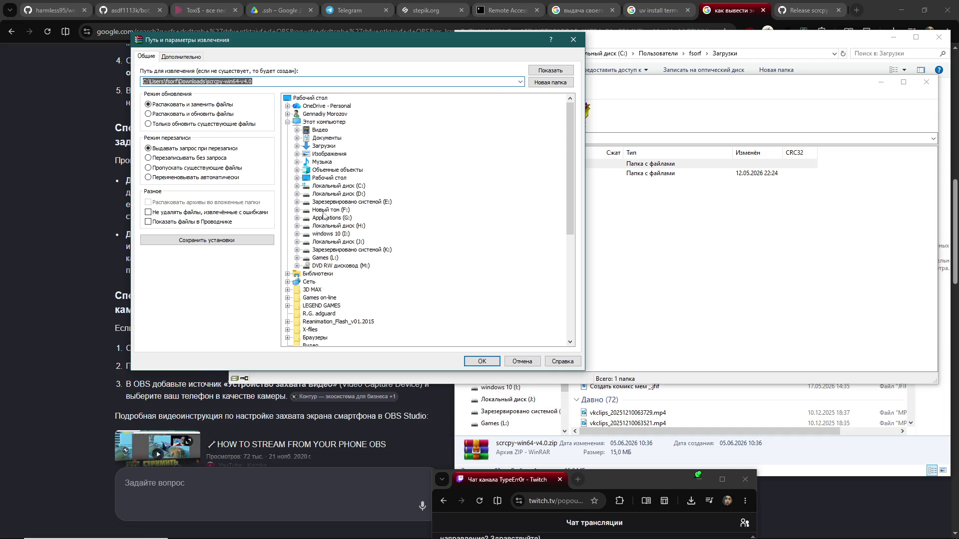
double_click(328, 187)
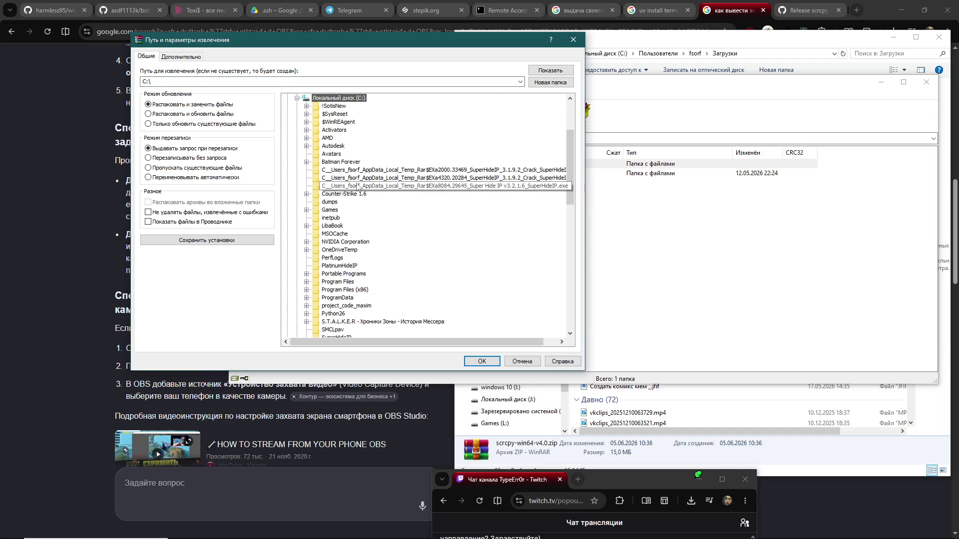
scroll(338, 315, "down", 1)
double_click(346, 282)
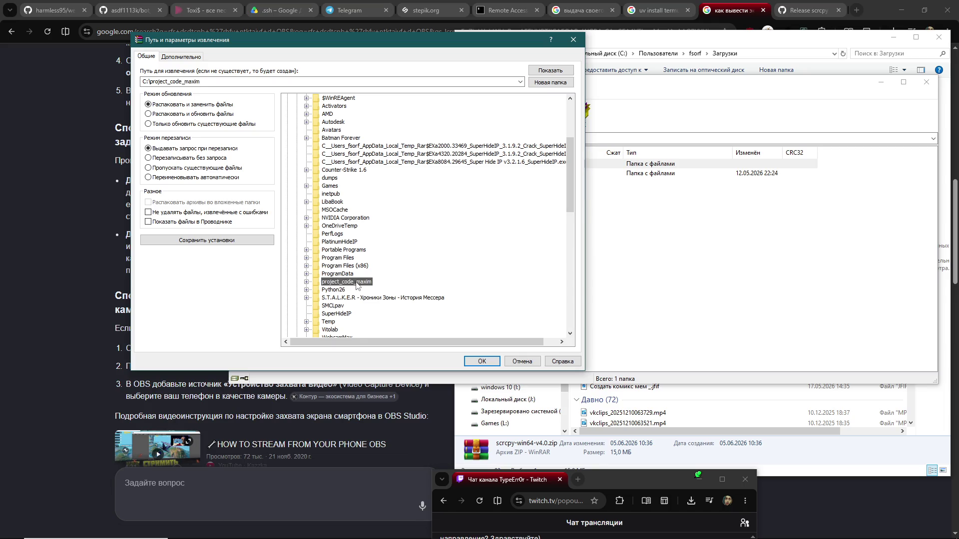
left_click(473, 361)
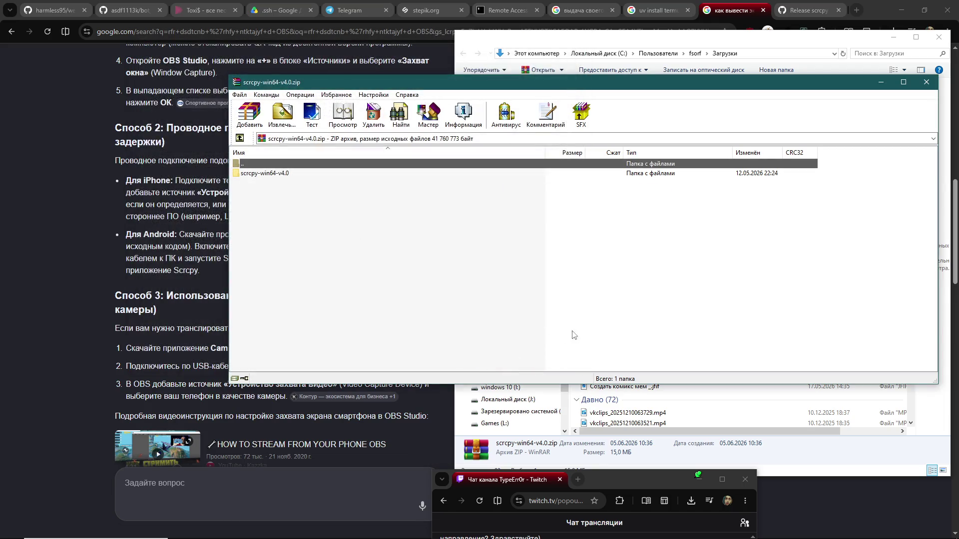
left_click(926, 82)
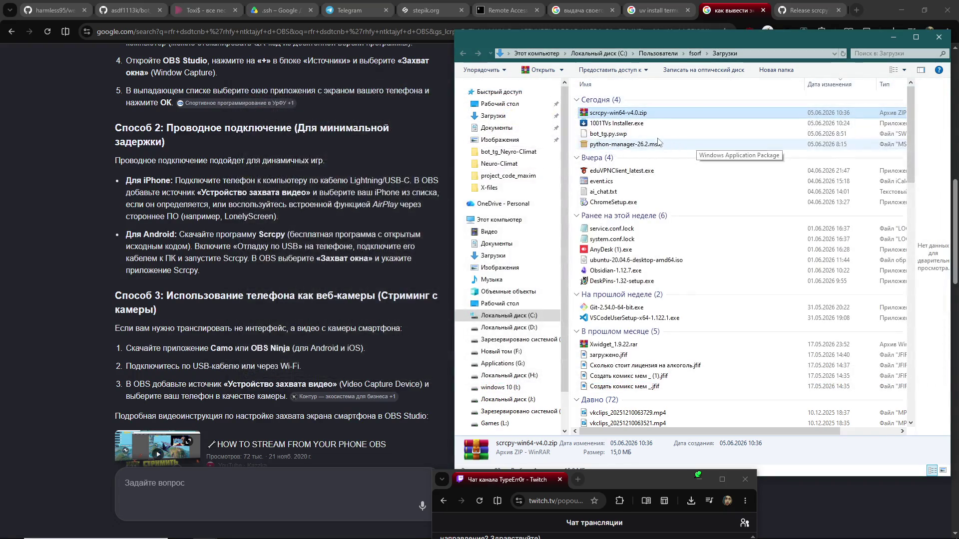
Close Downloads and browse a new Explorer window to C:\project_code_maxim\scrcpy-win64-v4.0.
left_click(944, 40)
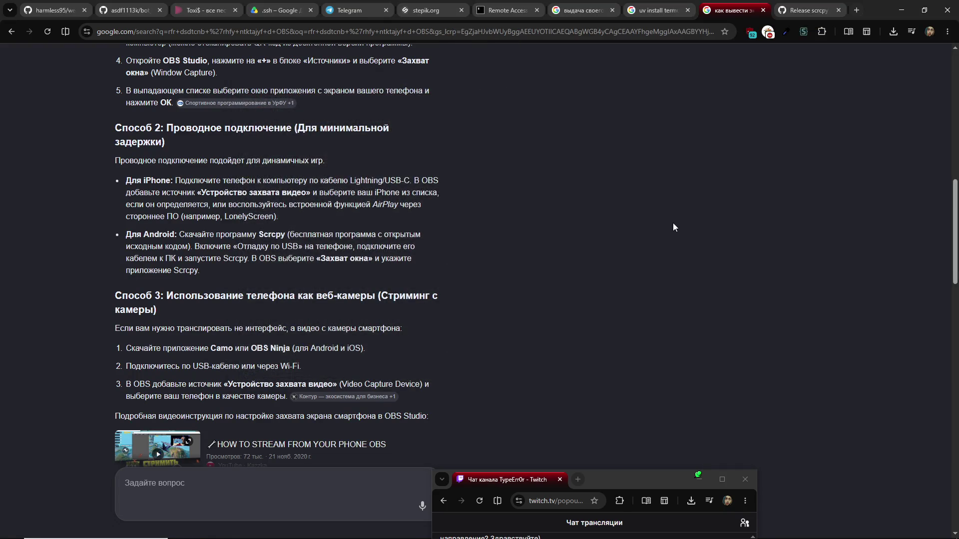
key("super+e")
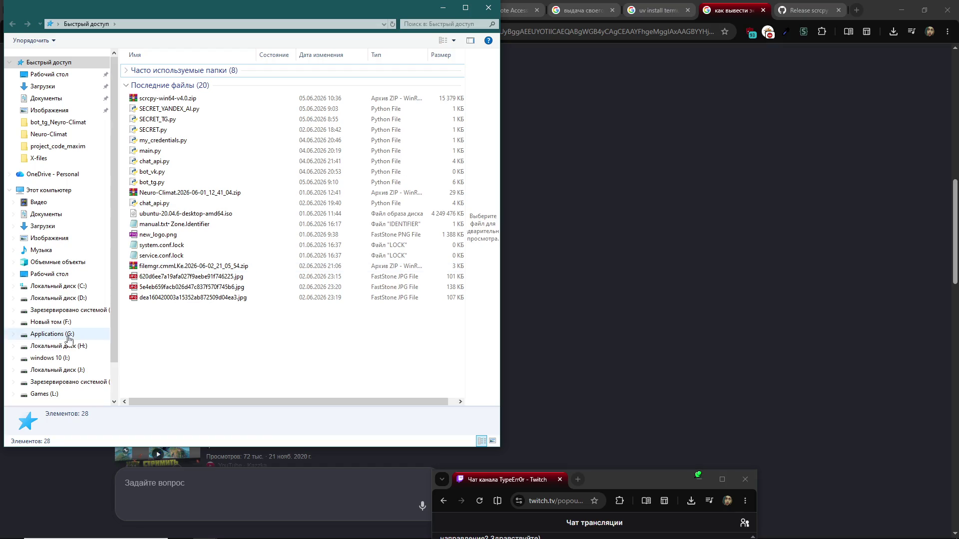
left_click(63, 287)
scroll(200, 250, "down", 3)
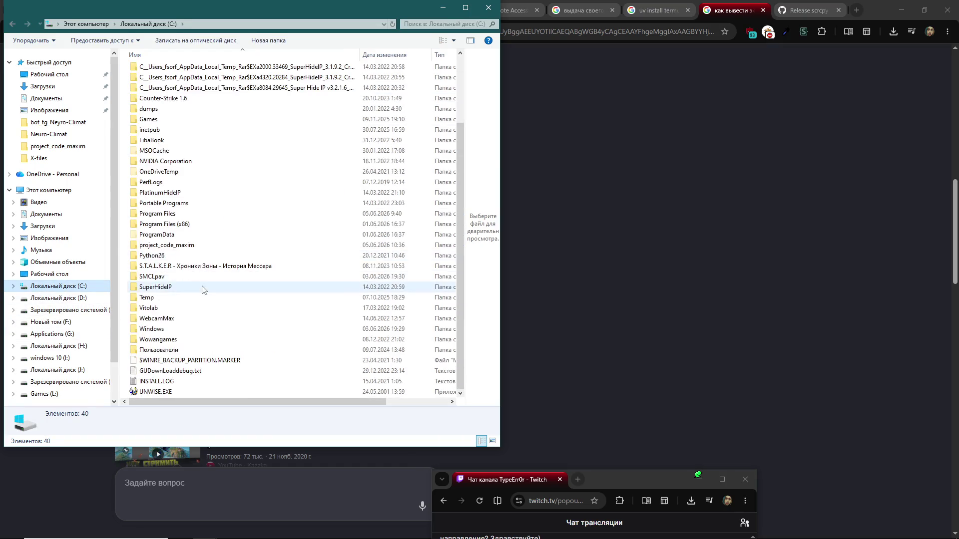
double_click(170, 244)
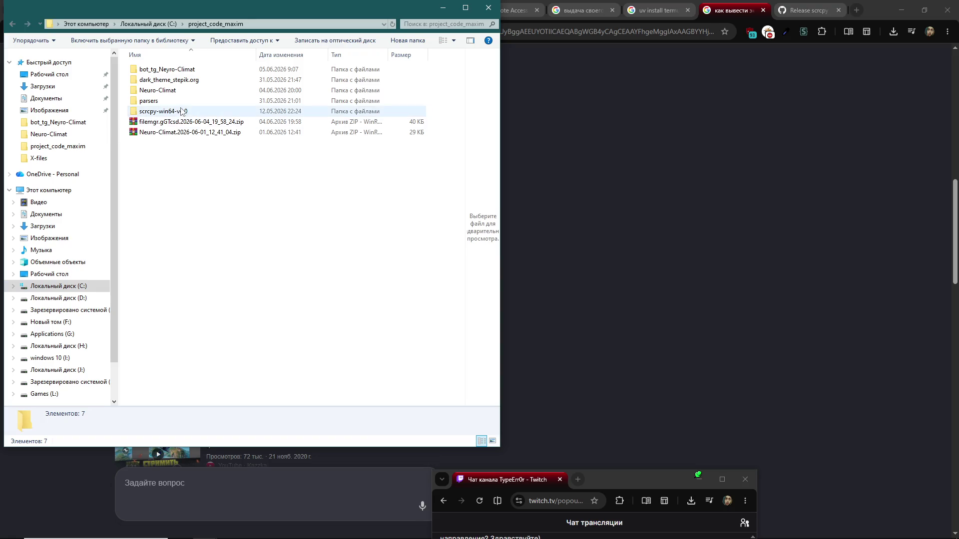
double_click(147, 112)
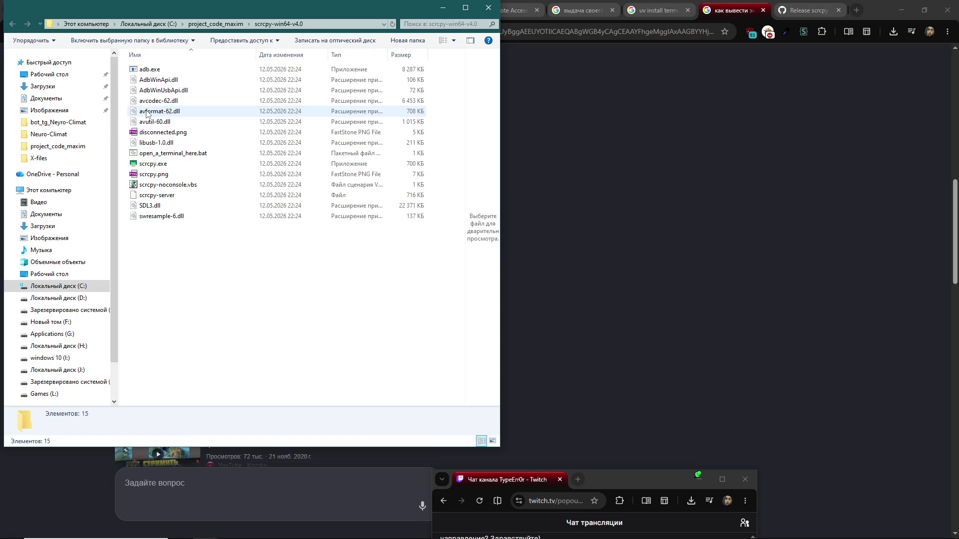
Launch scrcpy.exe and allow adb.exe through the firewall on public networks too.
double_click(153, 165)
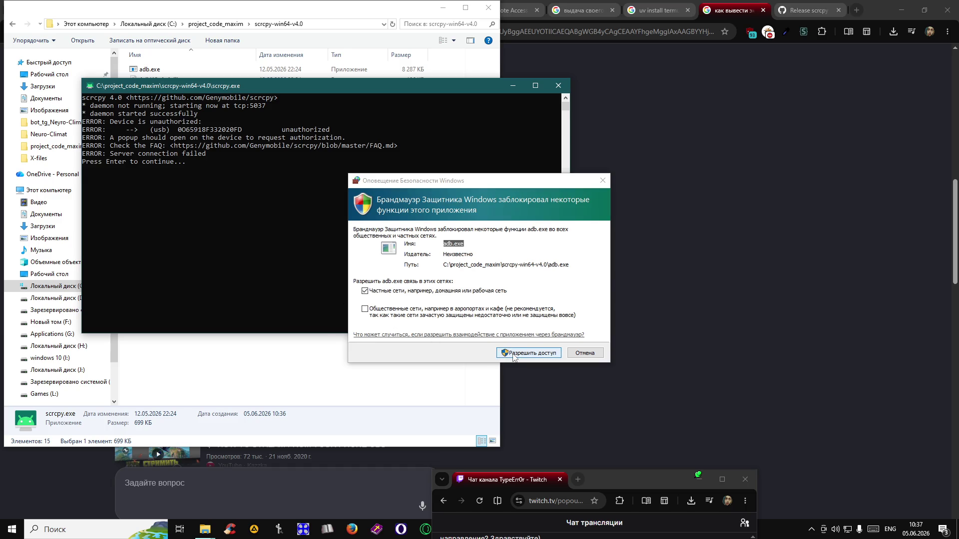
left_click(409, 316)
left_click(532, 353)
Close the scrcpy console that failed with the unauthorized-device error.
left_click(235, 162)
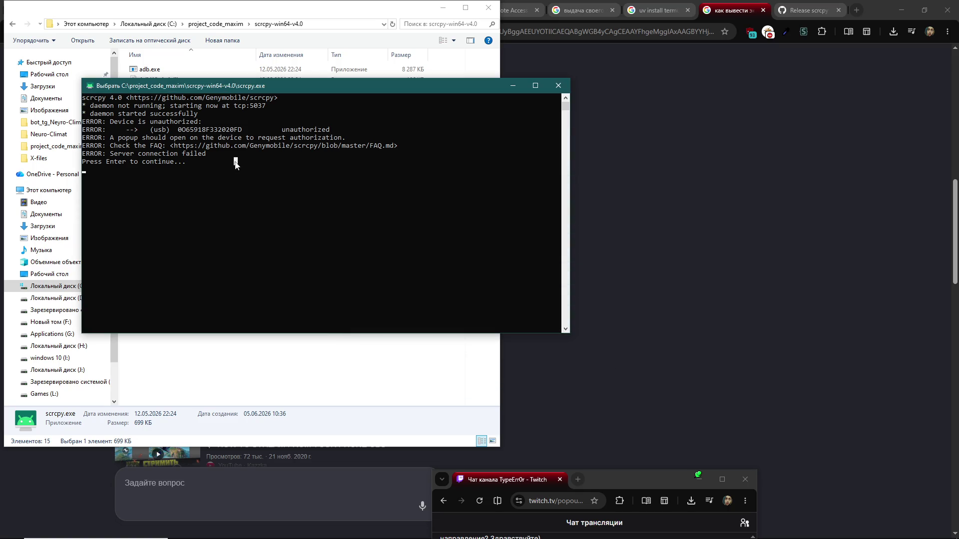
key("Escape")
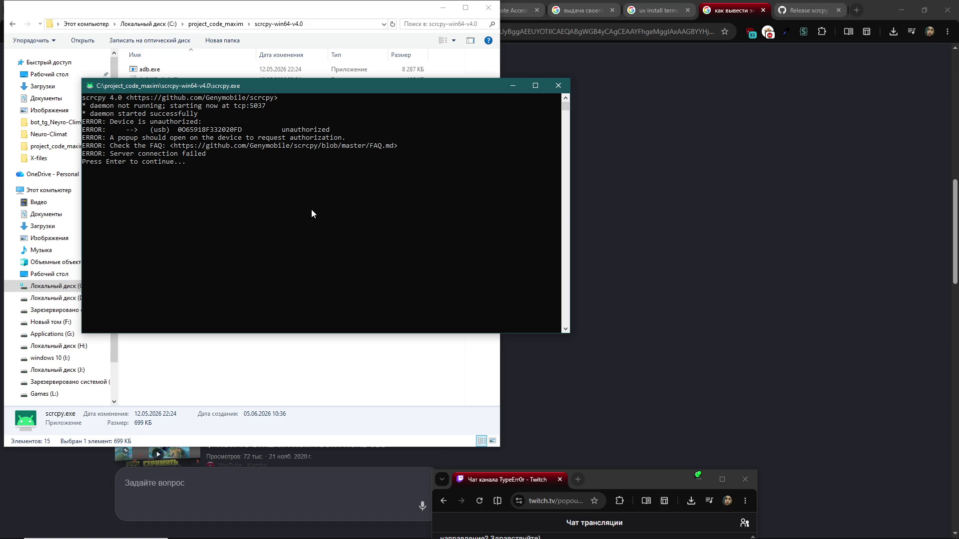
key("Return")
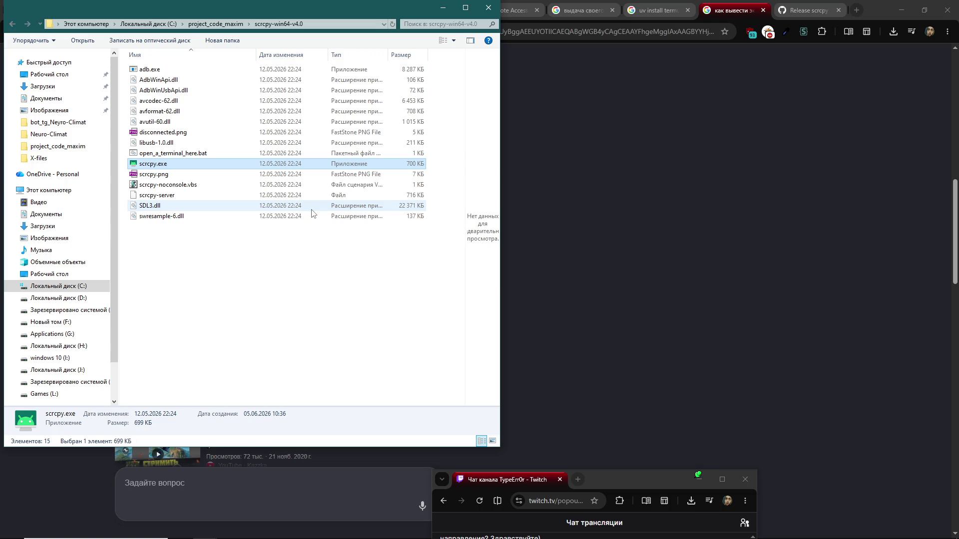
Raise the Twitch chat to mid-right, relaunch scrcpy.exe, and separate the mirror from its console.
mouse_move(380, 538)
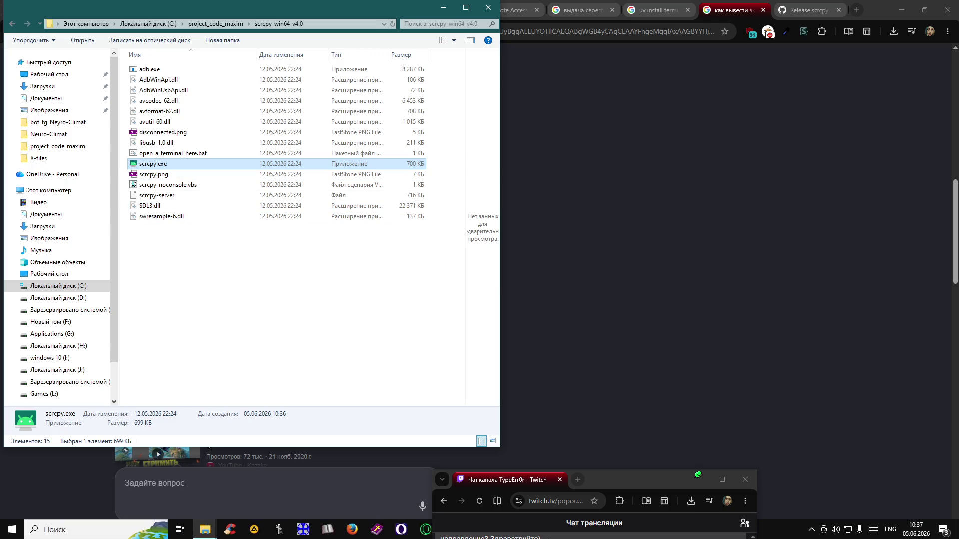
left_click_drag(612, 481, 800, 179)
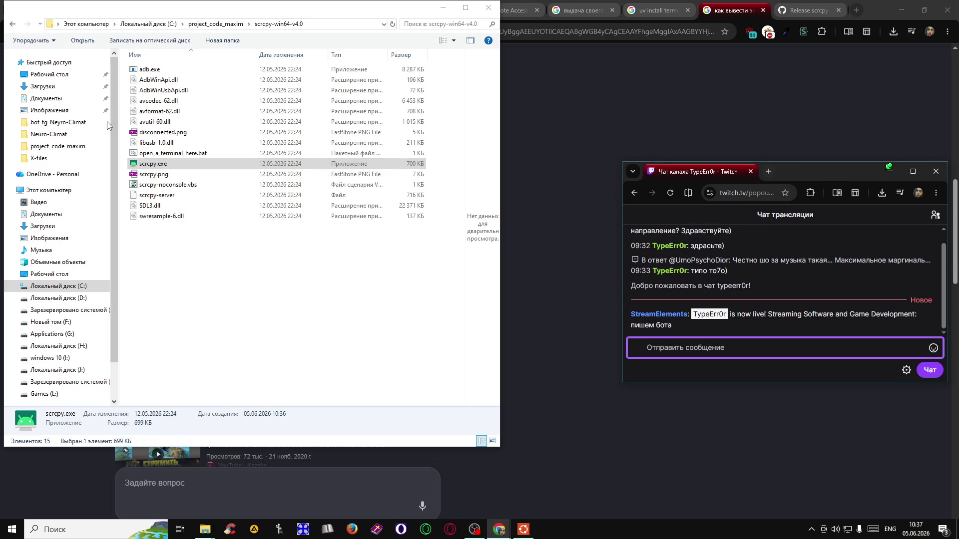
left_click(157, 164)
double_click(156, 163)
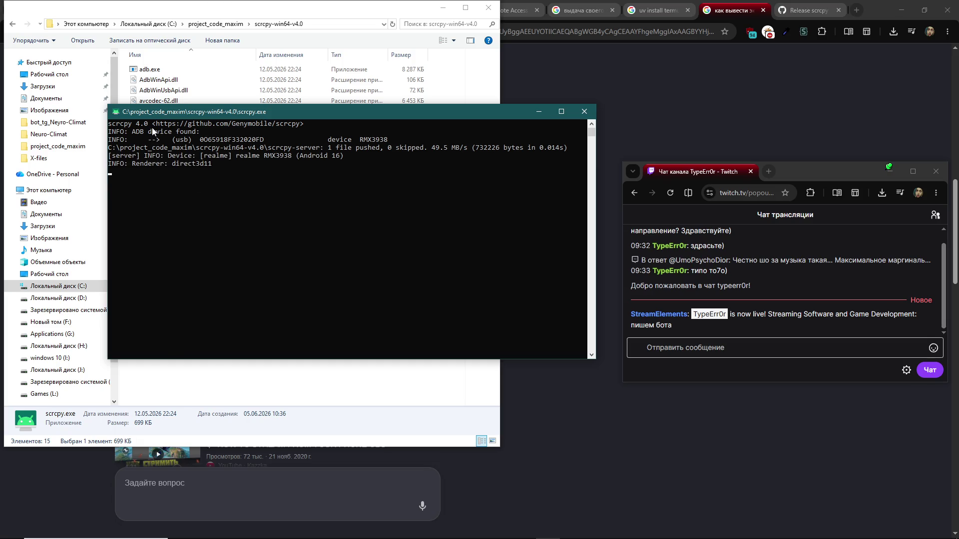
left_click_drag(492, 18, 547, 70)
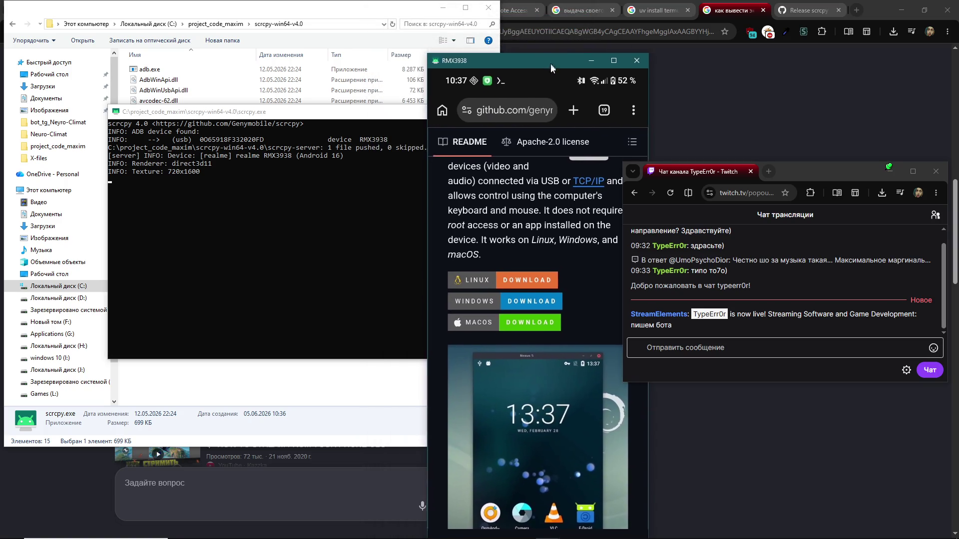
left_click(327, 213)
left_click_drag(325, 115, 127, 112)
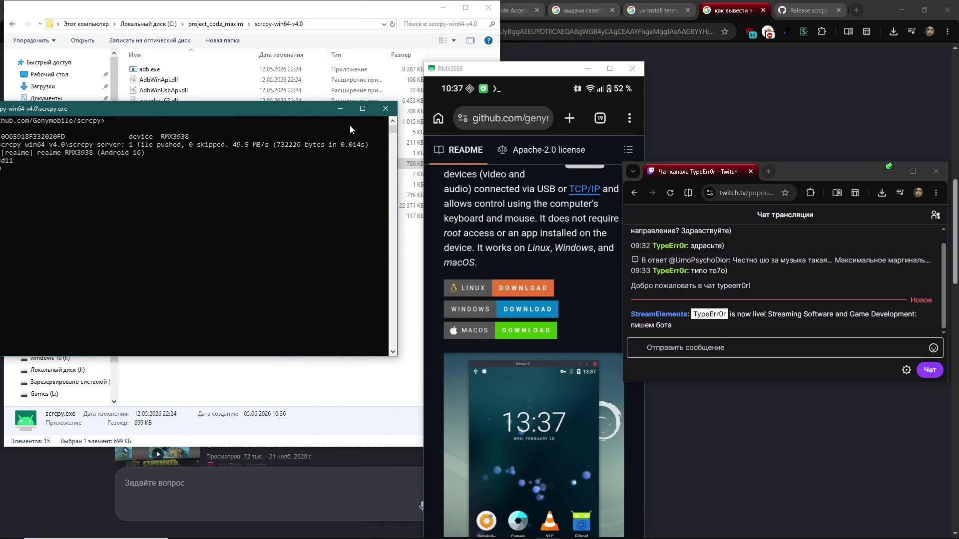
scroll(498, 193, "down", 3)
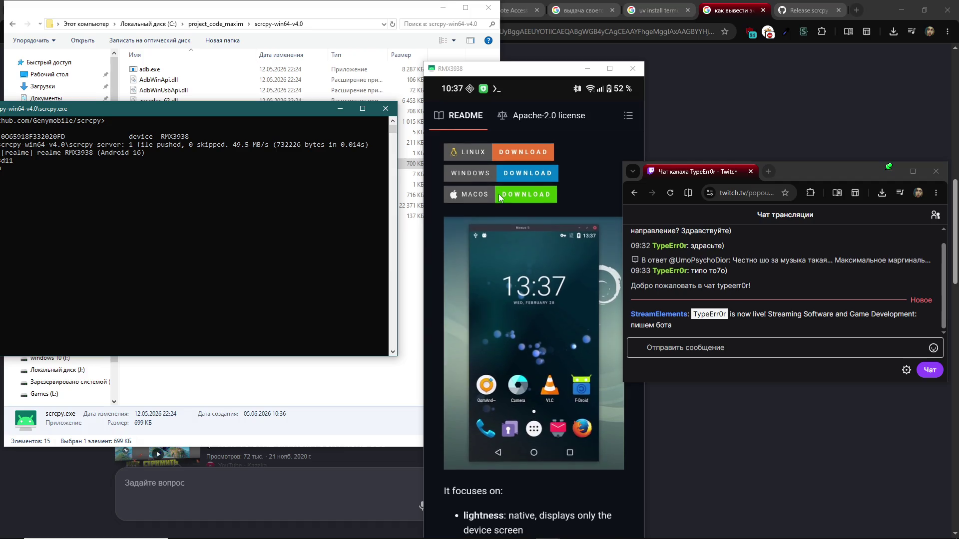
Send the phone to its home screen, minimize Twitch chat, and park the mirror at upper right.
middle_click(498, 193)
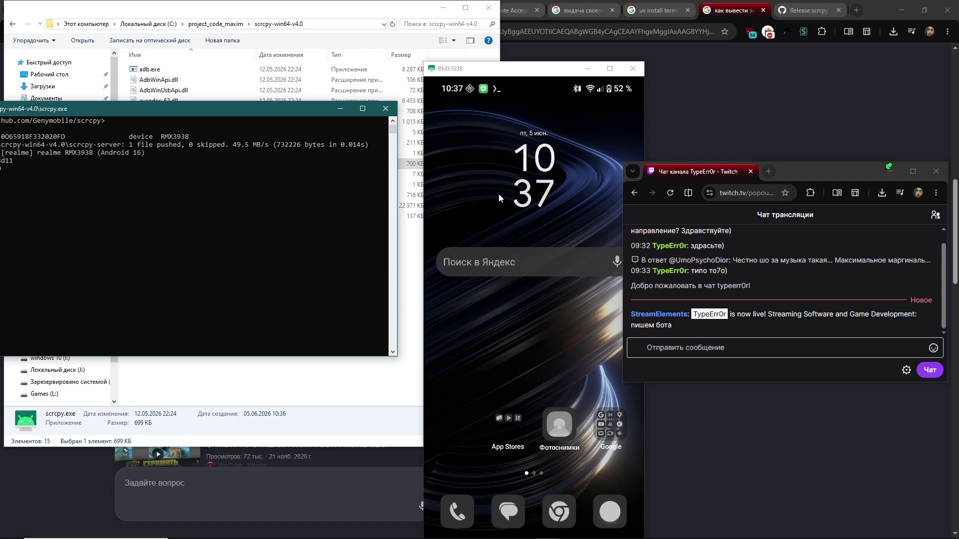
scroll(498, 194, "down", 1)
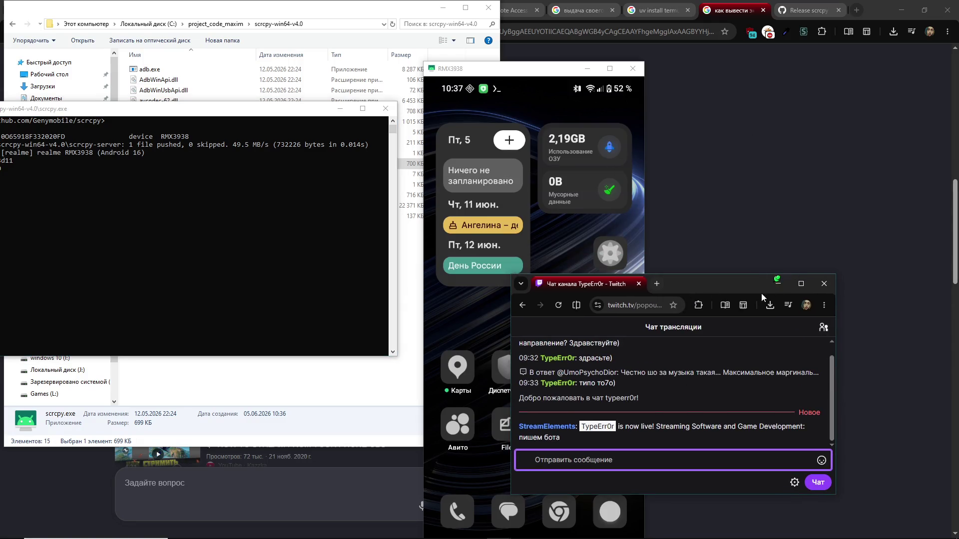
key("super+Down")
left_click_drag(542, 74, 817, 14)
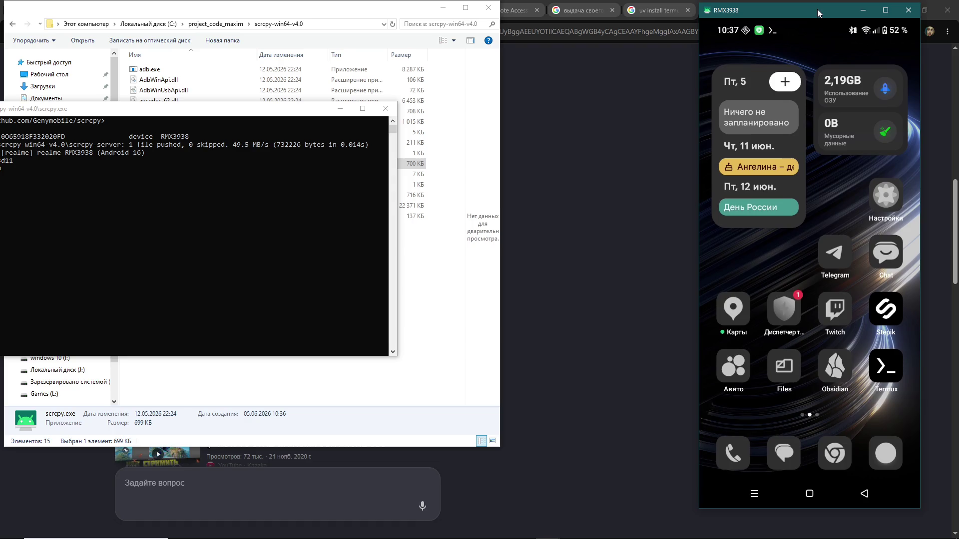
mouse_move(229, 105)
left_mouse_down()
mouse_move(462, 115)
mouse_move(476, 124)
mouse_move(463, 141)
left_mouse_up()
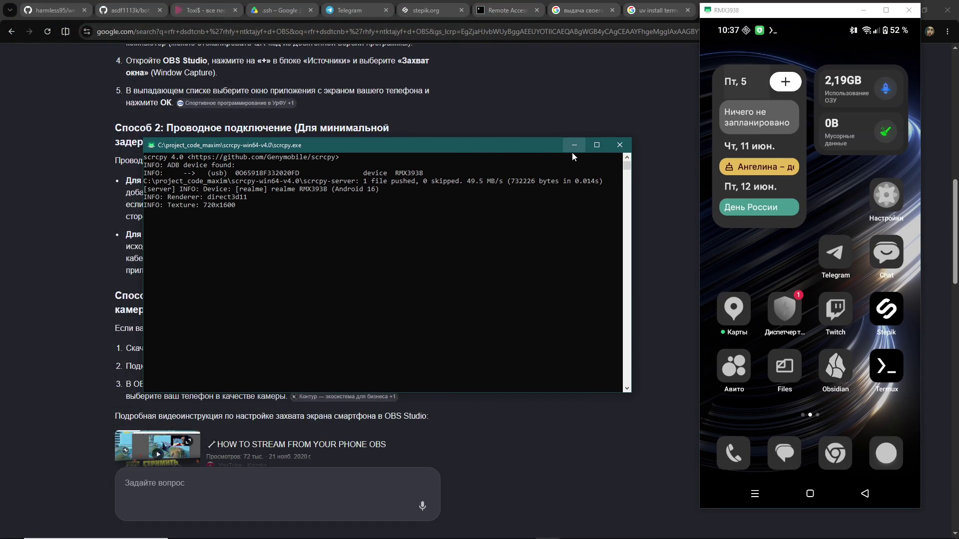
key("super+Tab")
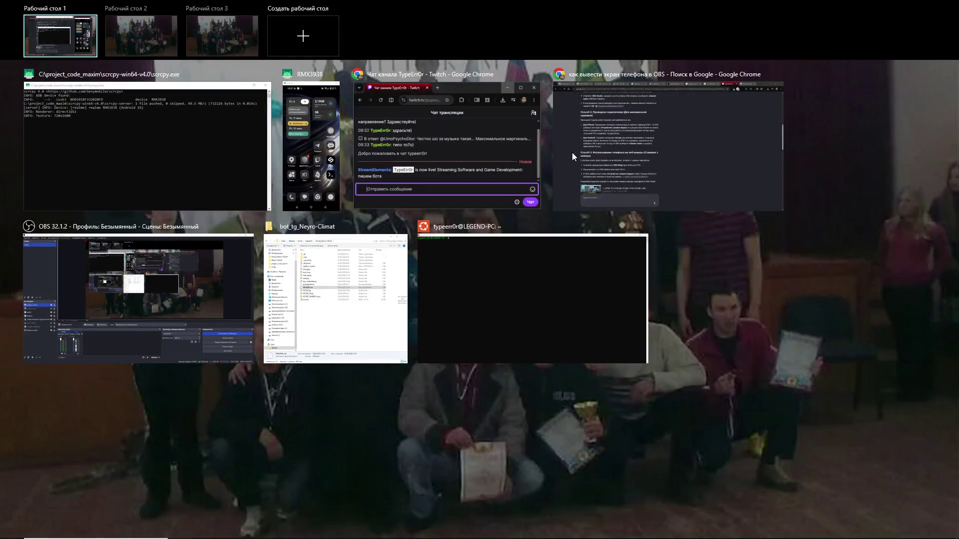
Move the scrcpy console onto Рабочий стол 2 and bring the phone mirror forward.
mouse_move(150, 130)
left_mouse_down()
mouse_move(136, 111)
mouse_move(149, 39)
left_mouse_up()
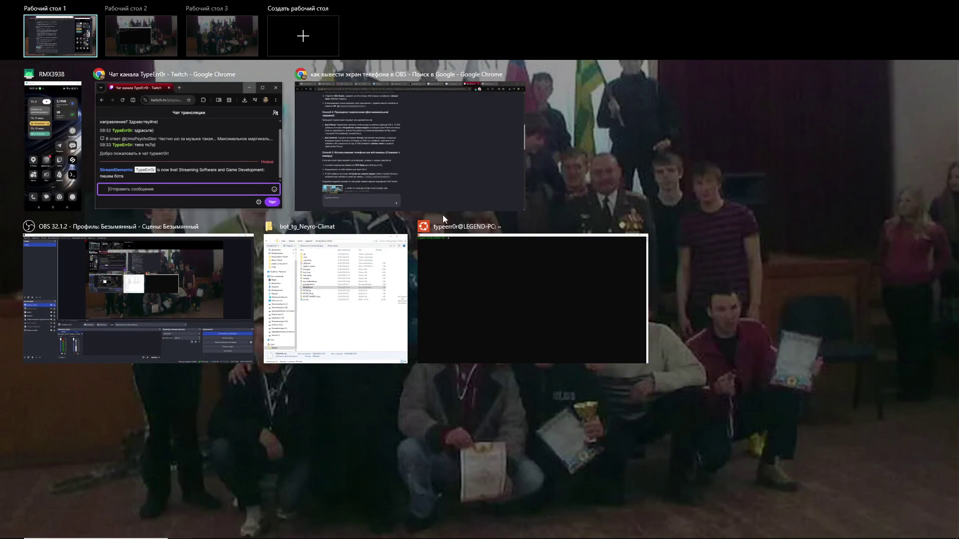
left_click(501, 308)
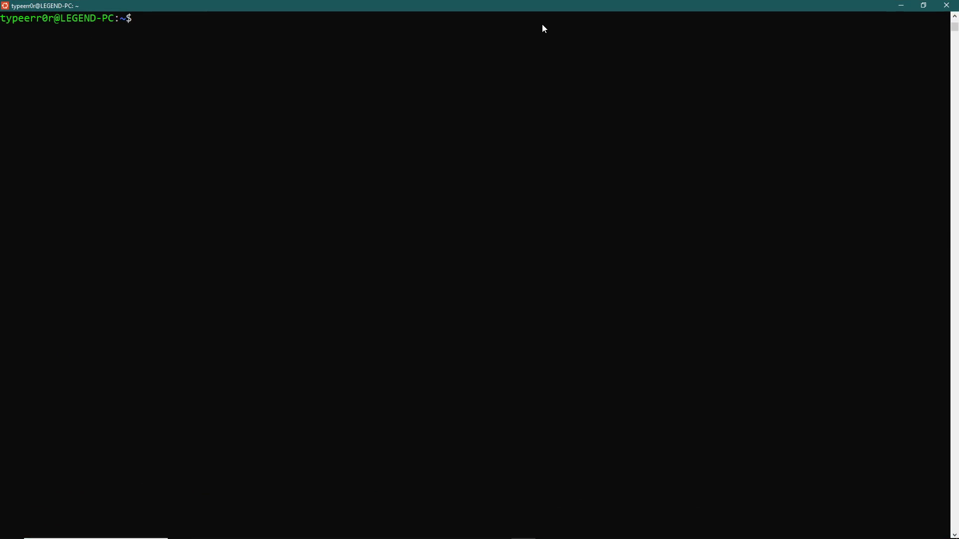
key("alt+Tab")
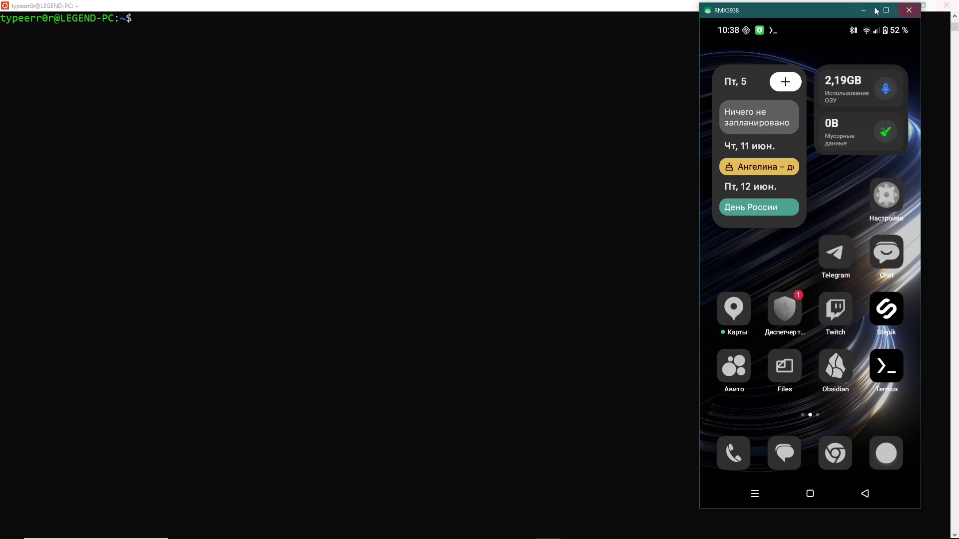
Maximize and restore the phone mirror, then nudge it slightly lower beside OBS Studio.
left_click(885, 11)
left_click(923, 5)
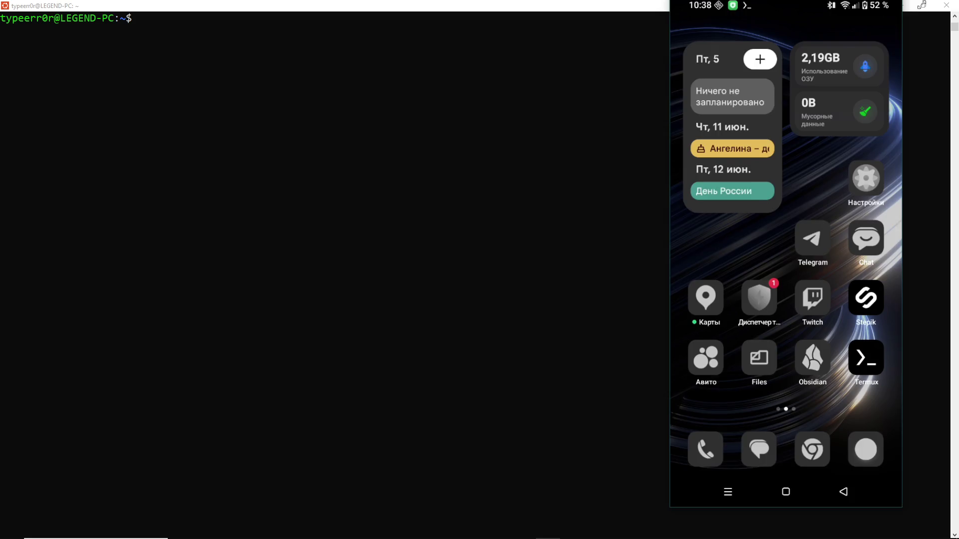
mouse_move(828, 17)
left_mouse_down()
mouse_move(865, 26)
mouse_move(848, 31)
left_mouse_up()
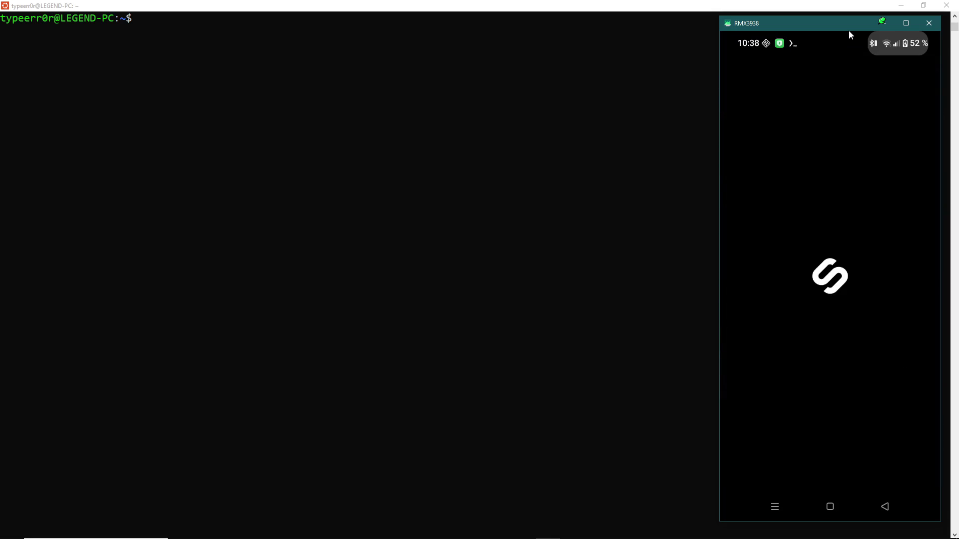
key("alt+Tab")
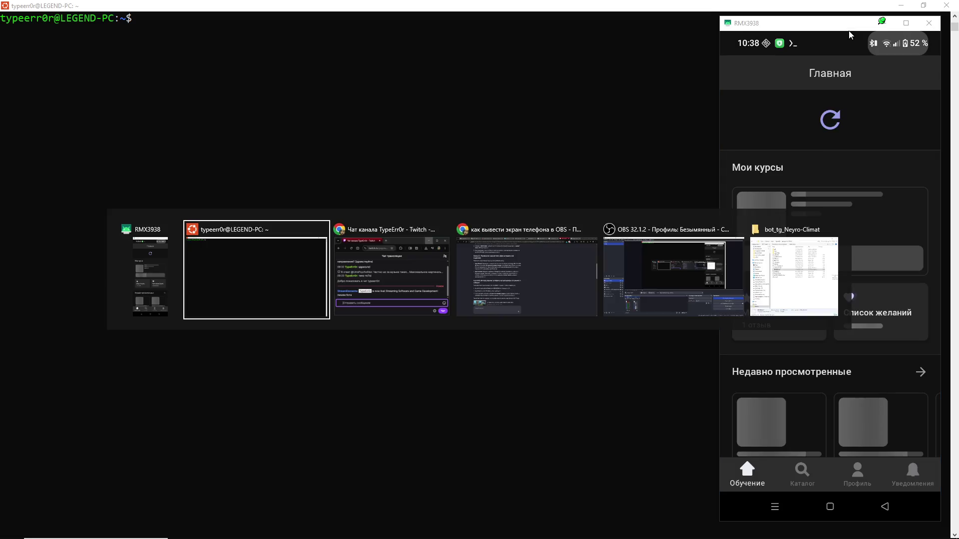
key("alt+Tab")
key("alt+Tab")
key("alt+Tab")
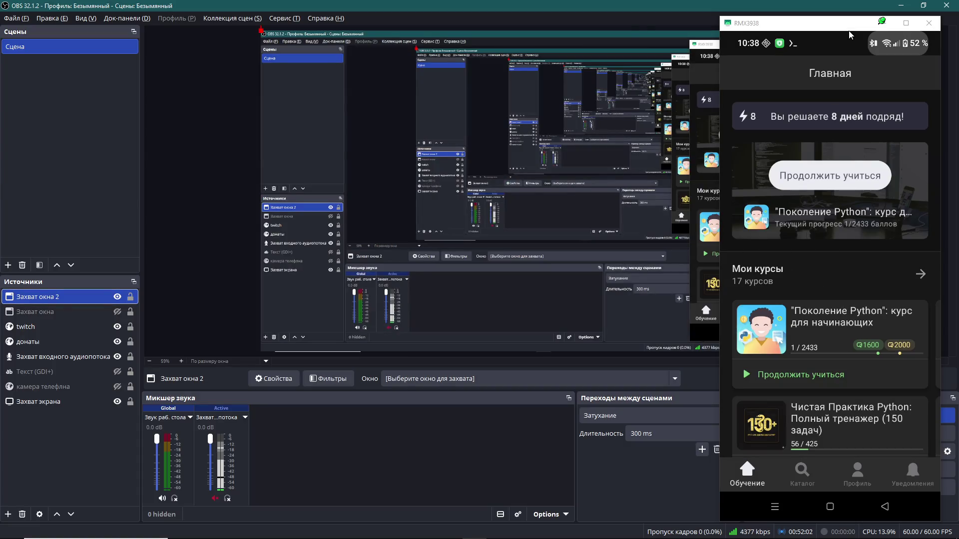
Unmute the second OBS mixer channel, leaving its audio monitoring switched off.
left_click(227, 499)
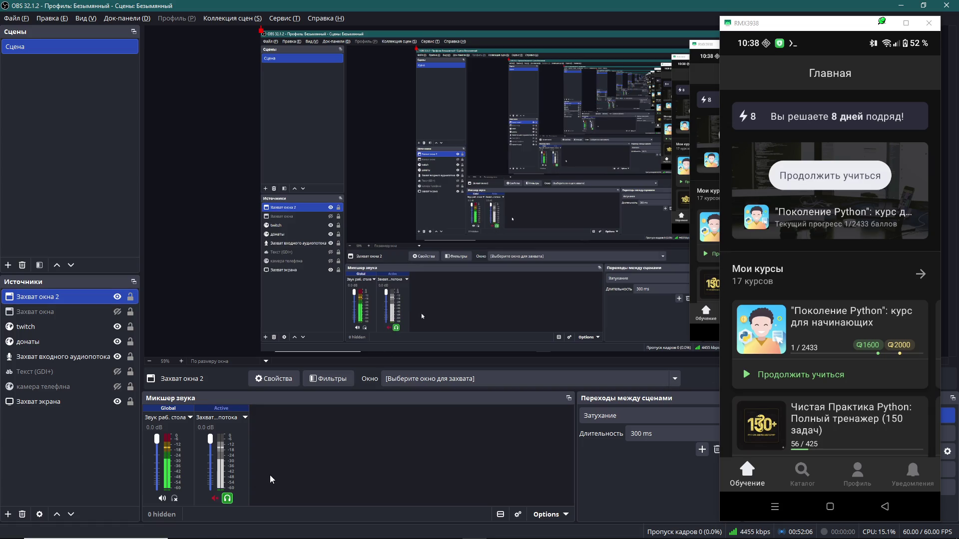
left_click(214, 499)
left_click(227, 498)
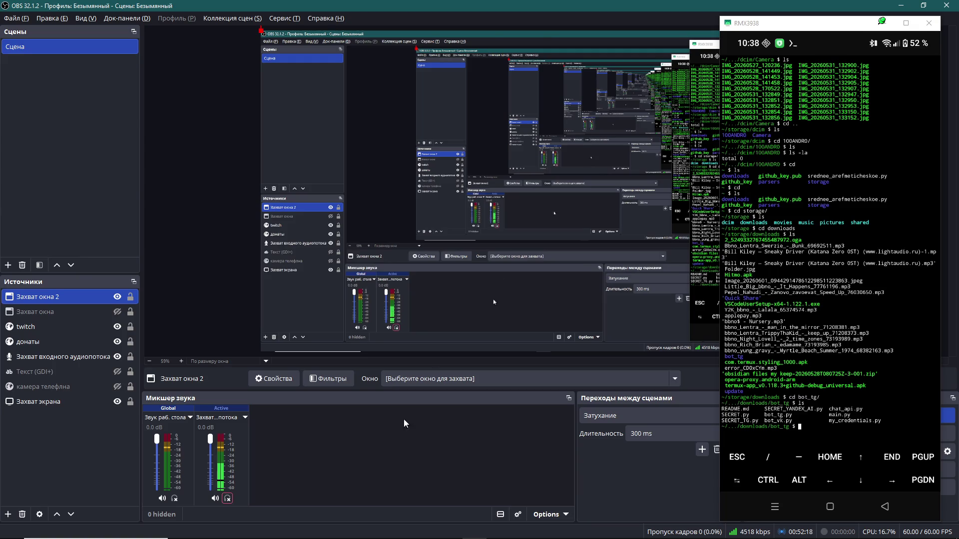
left_click(231, 498)
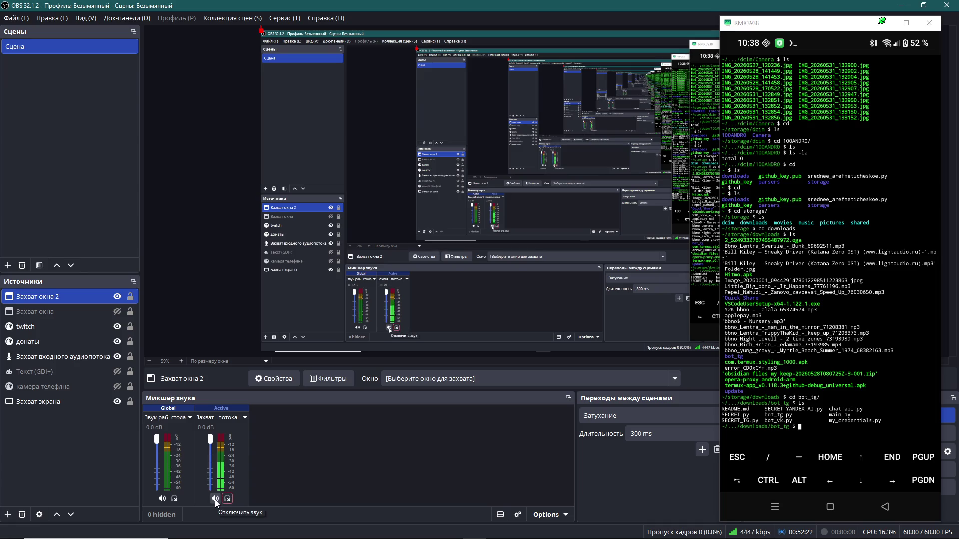
key("alt+Tab")
key("alt+Tab")
key("alt+Tab")
key("alt+Tab")
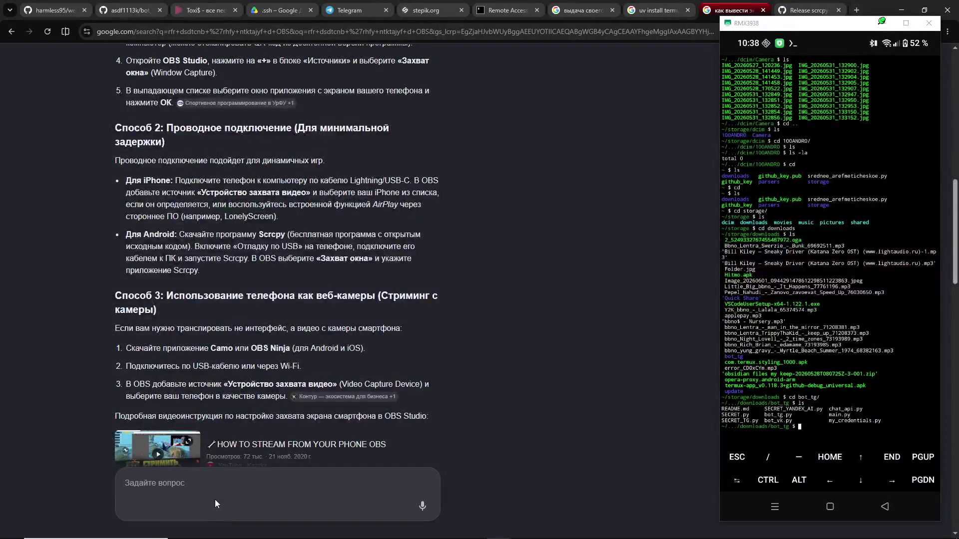
Play Сайфер 2 (Могу Купить РЭТ) from the Toxi$ page and mute OBS's second mixer channel.
left_click(207, 10)
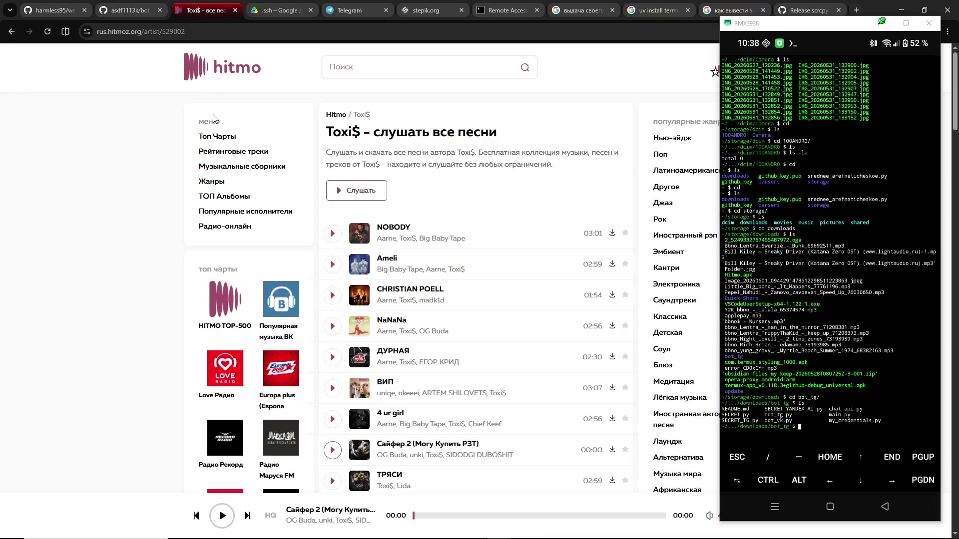
left_click(227, 517)
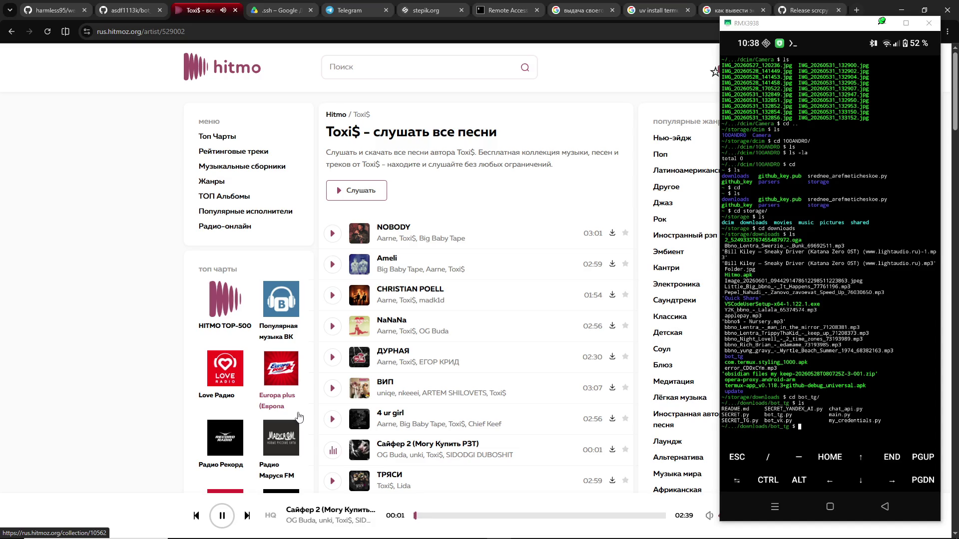
key("alt+Tab")
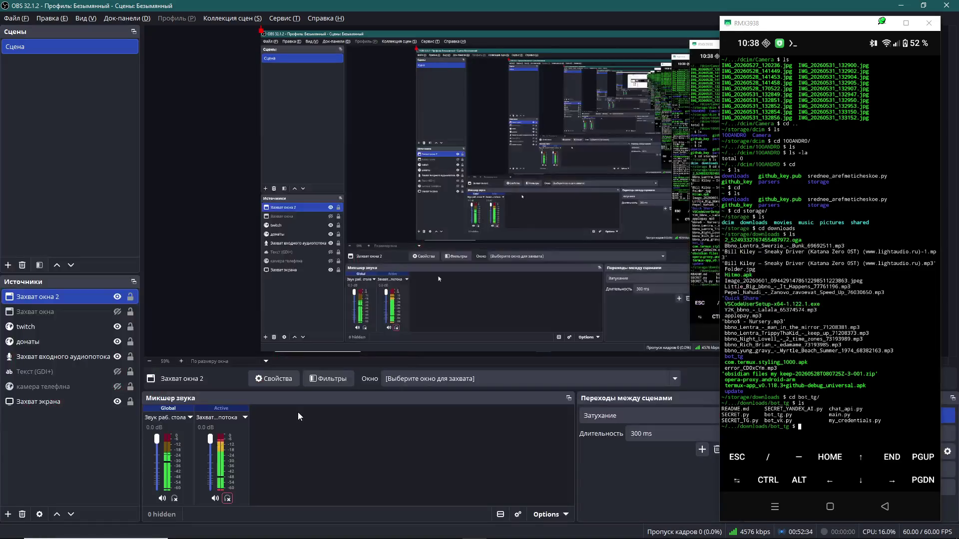
key("alt+Tab")
key("alt+Tab")
key("alt+Tab")
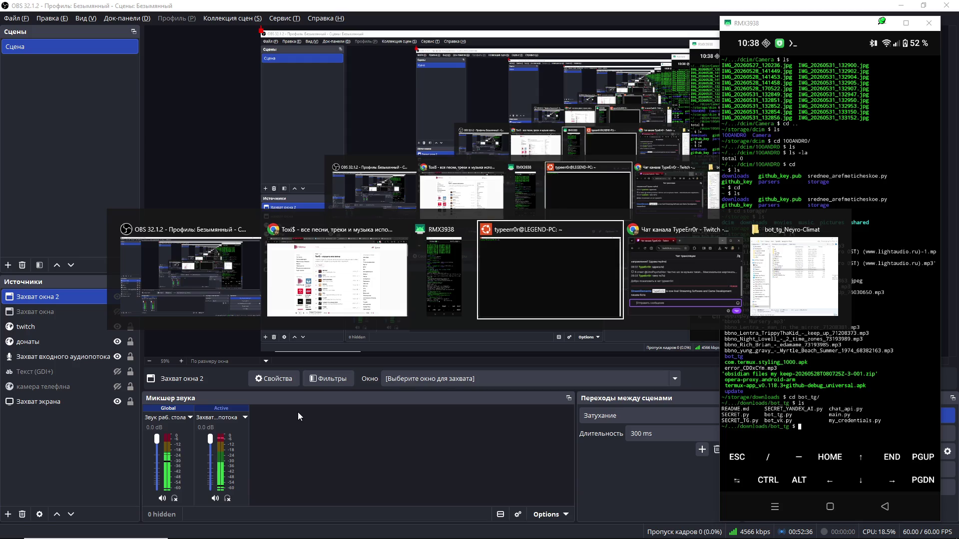
key("alt+Tab")
key("alt+Tab")
key("alt+Tab")
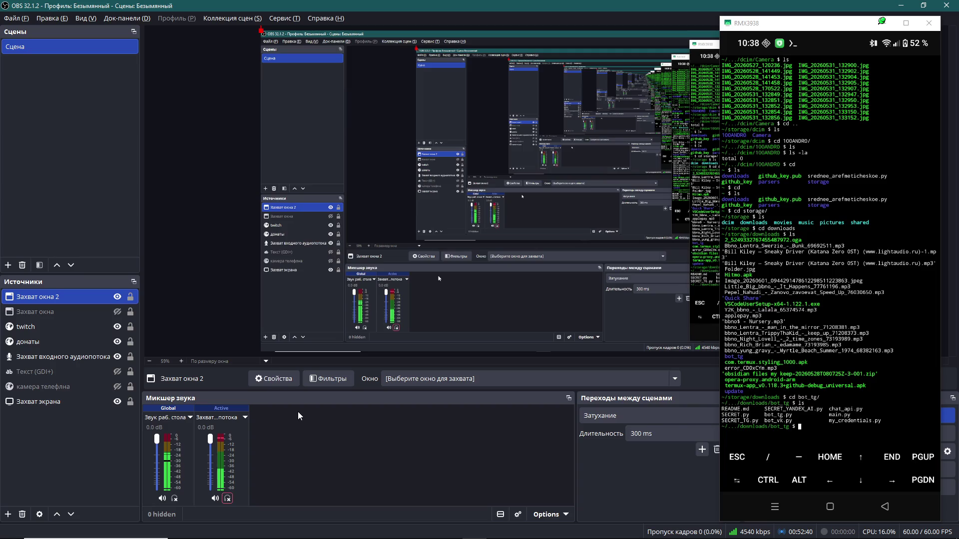
left_click(215, 499)
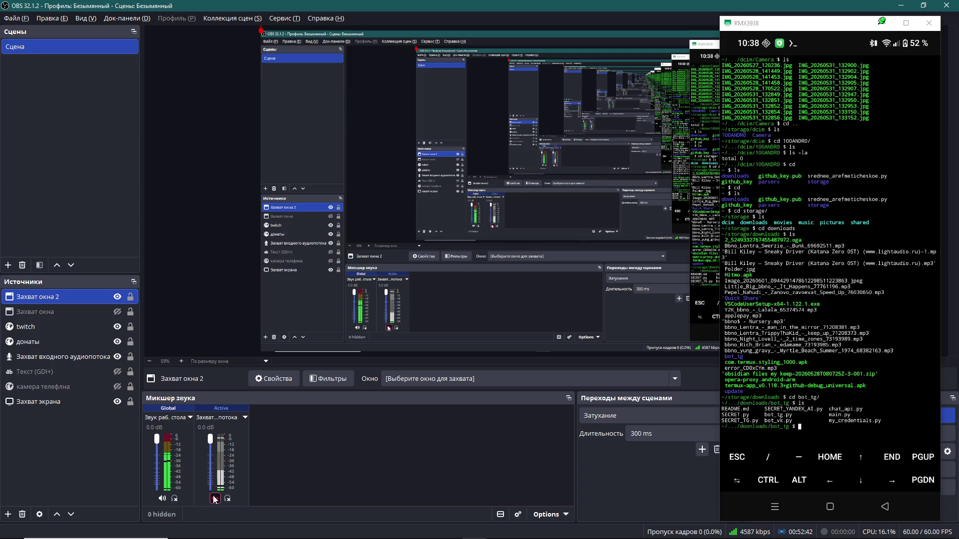
key("XF86AudioPlay")
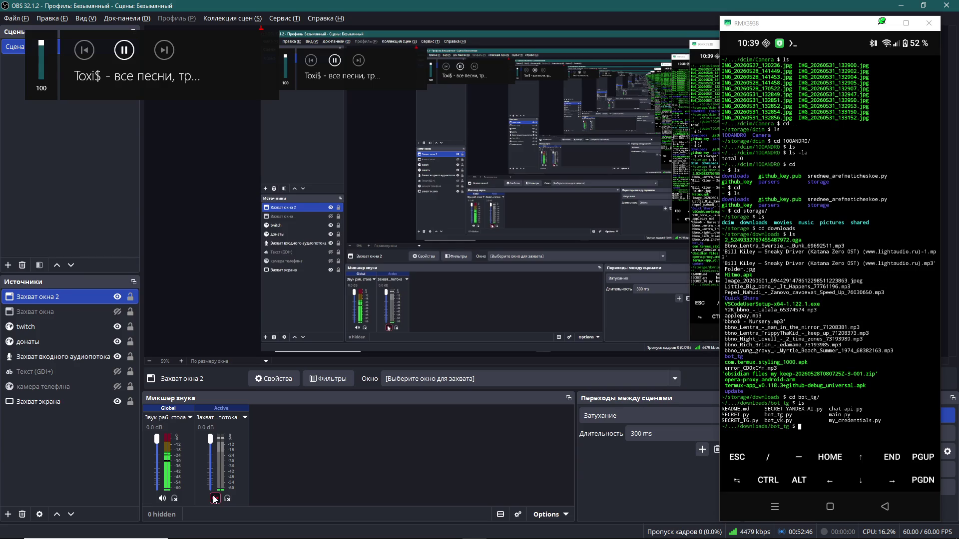
Lower the phone mirror slightly so the browser tabs are uncovered.
key("alt+Tab")
key("alt+Tab")
key("alt+Tab")
key("alt+Tab")
key("alt+Tab")
key("alt+Tab")
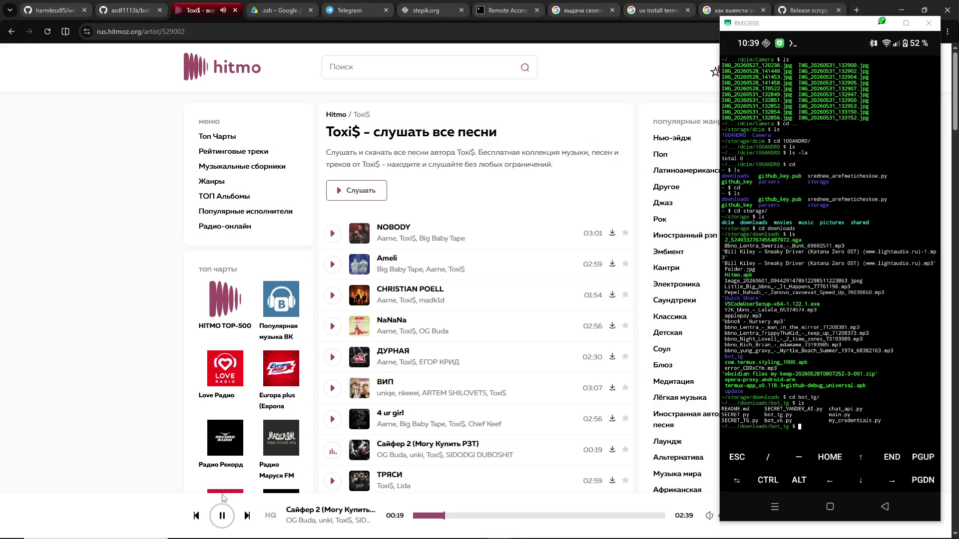
left_click_drag(824, 21, 830, 5)
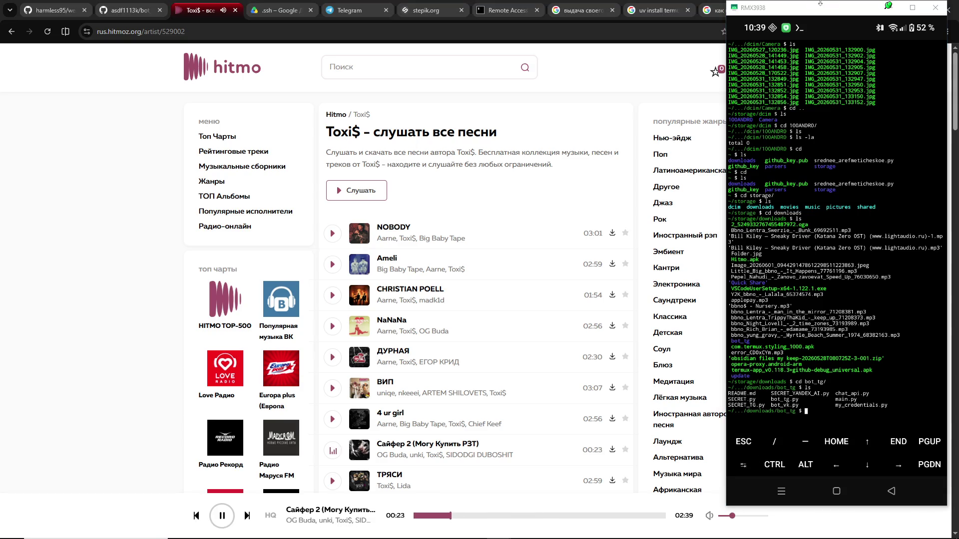
left_click_drag(825, 8, 819, 28)
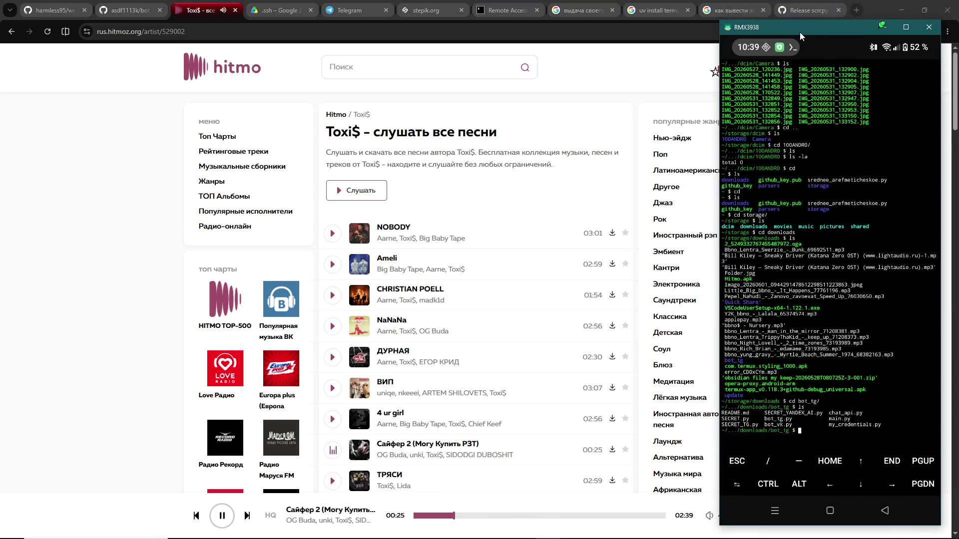
key("alt+Tab")
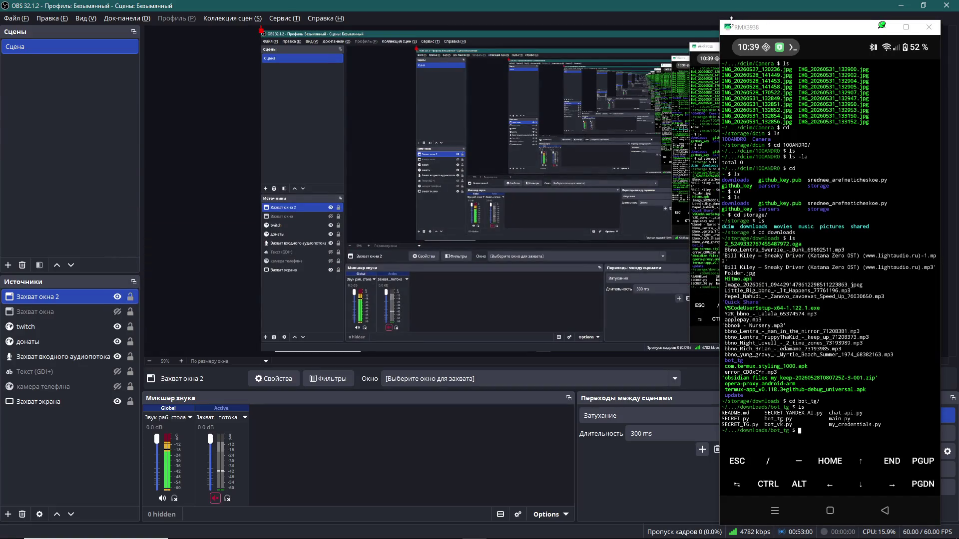
Experiment with the phone mirror's size, including maximizing it and restoring it.
mouse_move(728, 19)
left_mouse_down()
mouse_move(719, 28)
mouse_move(731, 22)
mouse_move(710, 0)
left_mouse_up()
left_click_drag(576, 2, 570, 1)
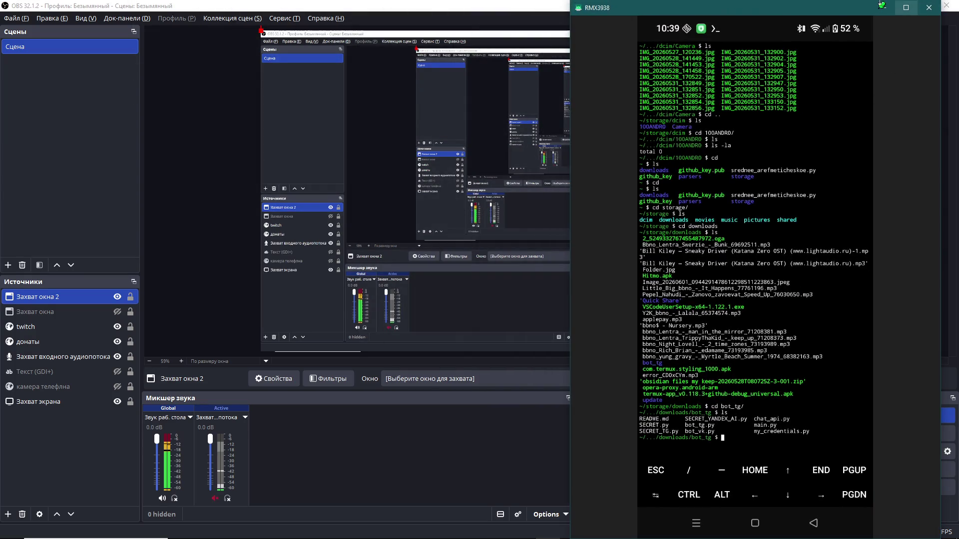
left_click_drag(814, 13, 694, 44)
mouse_move(667, 97)
left_mouse_down()
mouse_move(619, 97)
mouse_move(510, 145)
mouse_move(403, 240)
mouse_move(4, 288)
mouse_move(10, 267)
mouse_move(65, 247)
mouse_move(560, 203)
left_mouse_up()
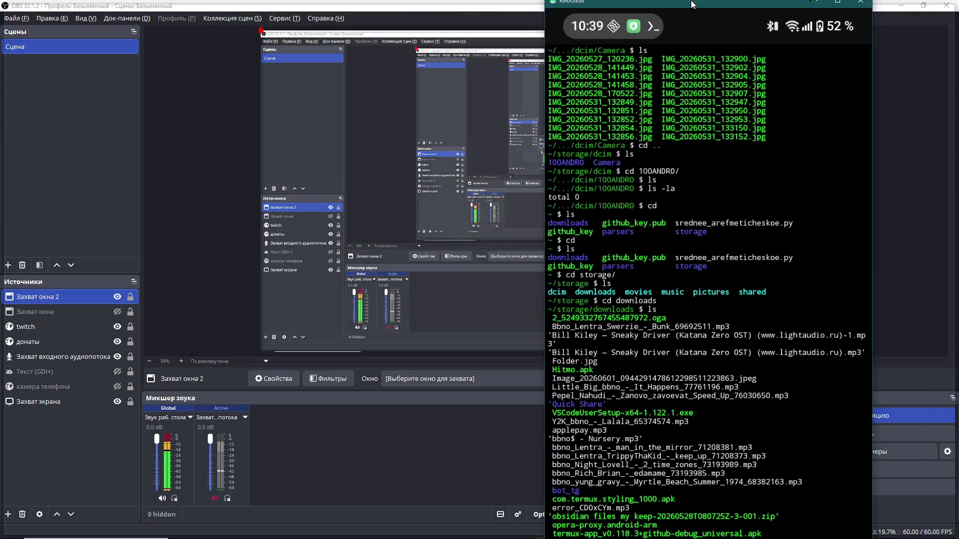
double_click(687, 5)
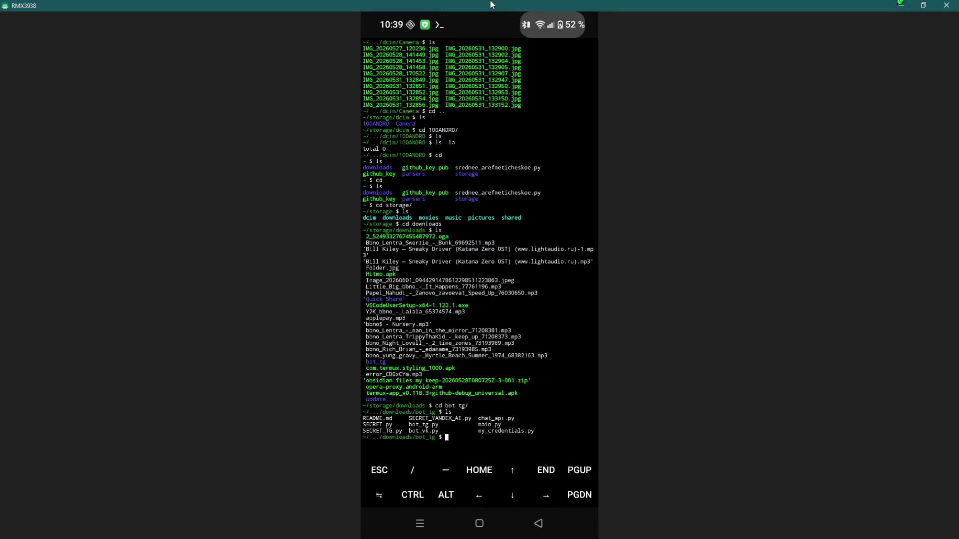
mouse_move(490, 4)
left_mouse_down()
mouse_move(643, 24)
mouse_move(657, 14)
mouse_move(638, 10)
mouse_move(654, 3)
mouse_move(644, 23)
left_mouse_up()
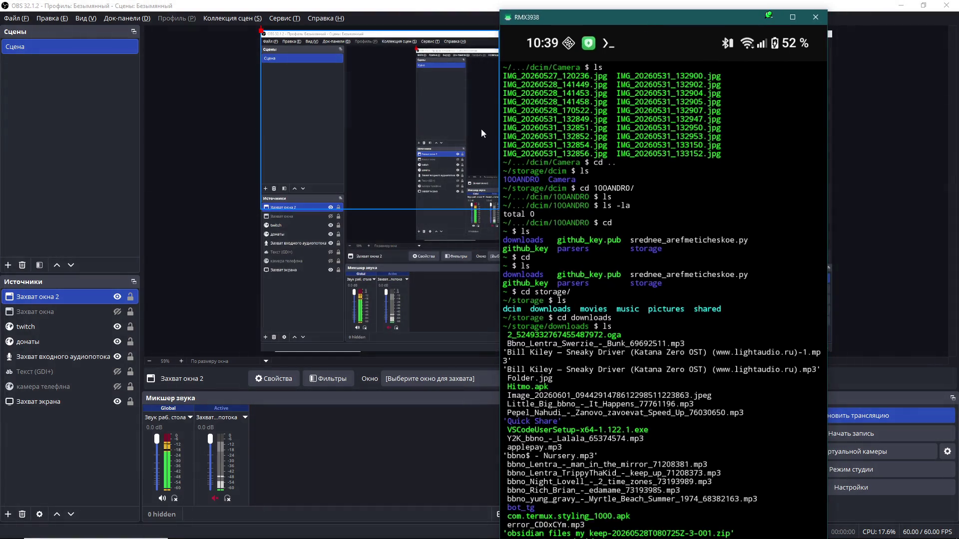
Settle the phone mirror a little higher and run clear in Termux.
left_click_drag(501, 10, 566, 84)
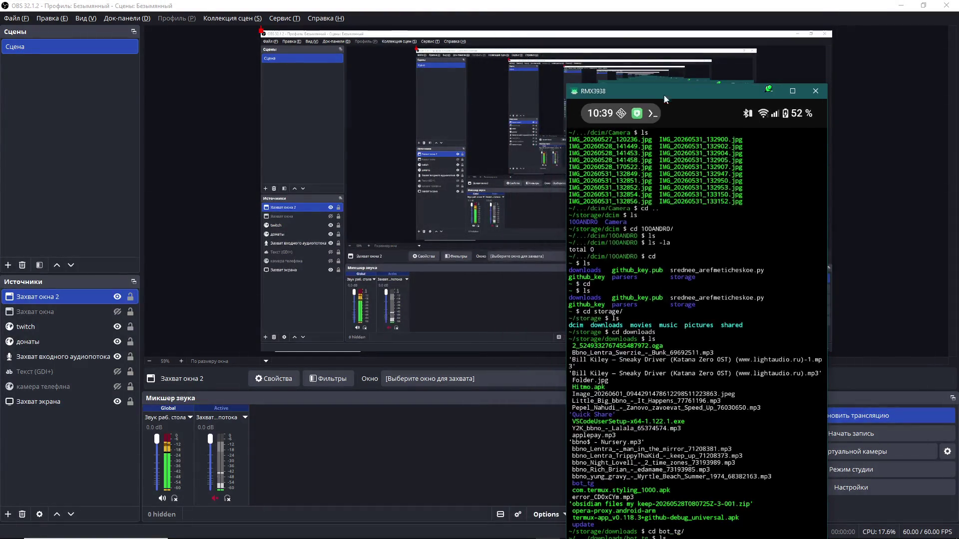
mouse_move(685, 96)
left_mouse_down()
mouse_move(720, 23)
mouse_move(682, 71)
mouse_move(709, 45)
mouse_move(755, 52)
left_mouse_up()
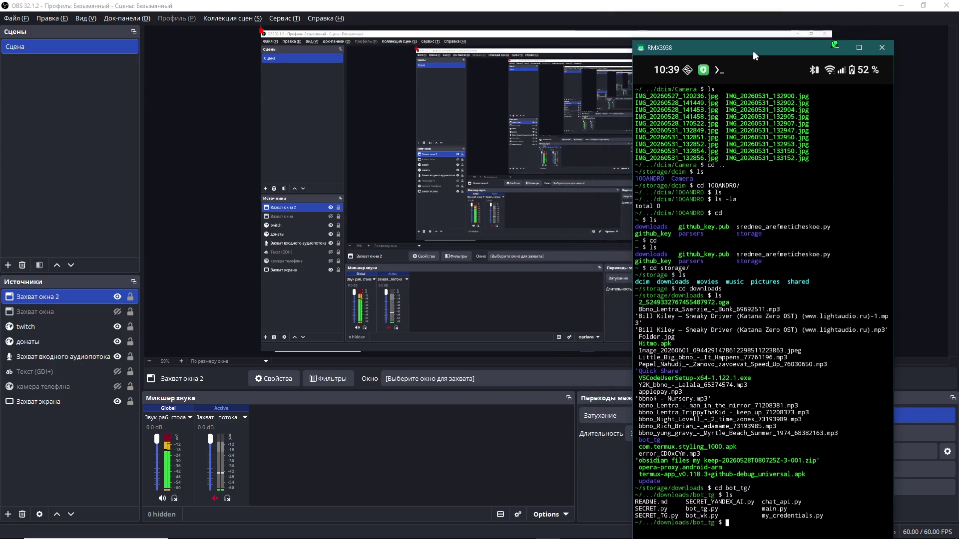
left_click_drag(630, 188, 608, 186)
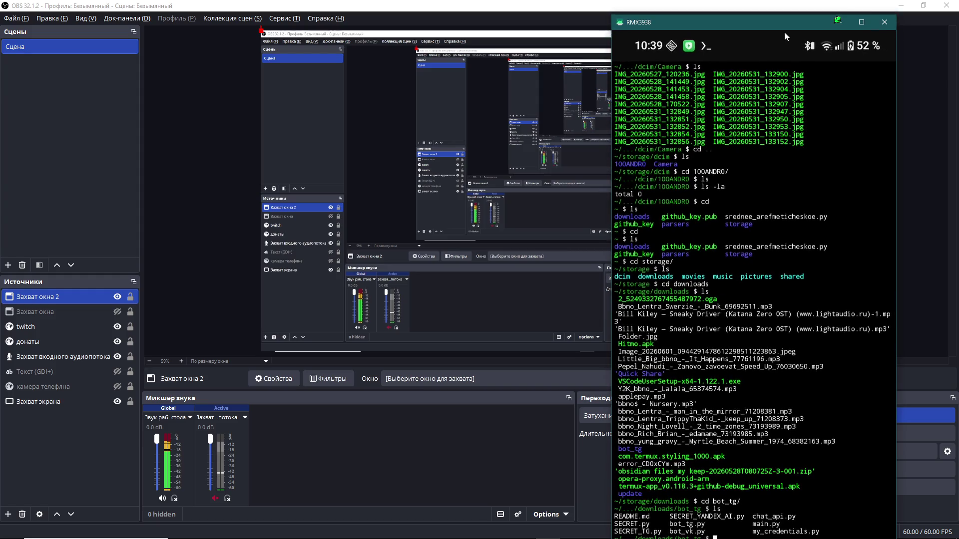
left_click_drag(785, 29, 787, 10)
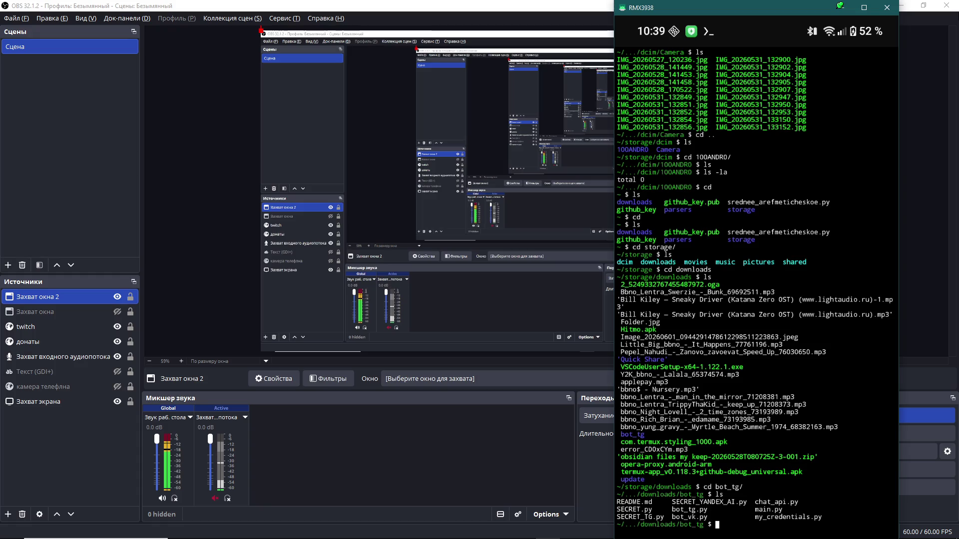
type("clear")
key("Return")
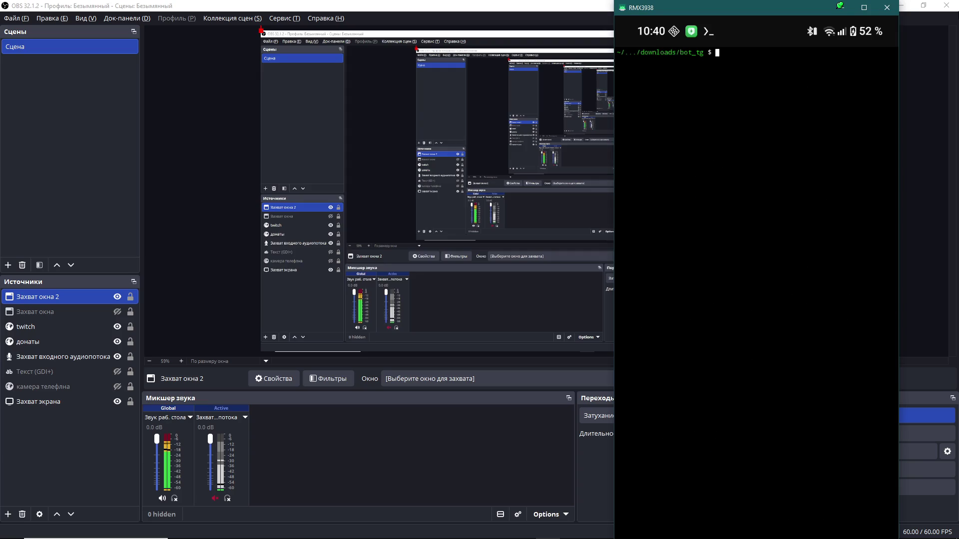
Run ls in bot_tg, type a pkg update && upgrade command, and move Twitch chat top-left.
type("ls")
key("Return")
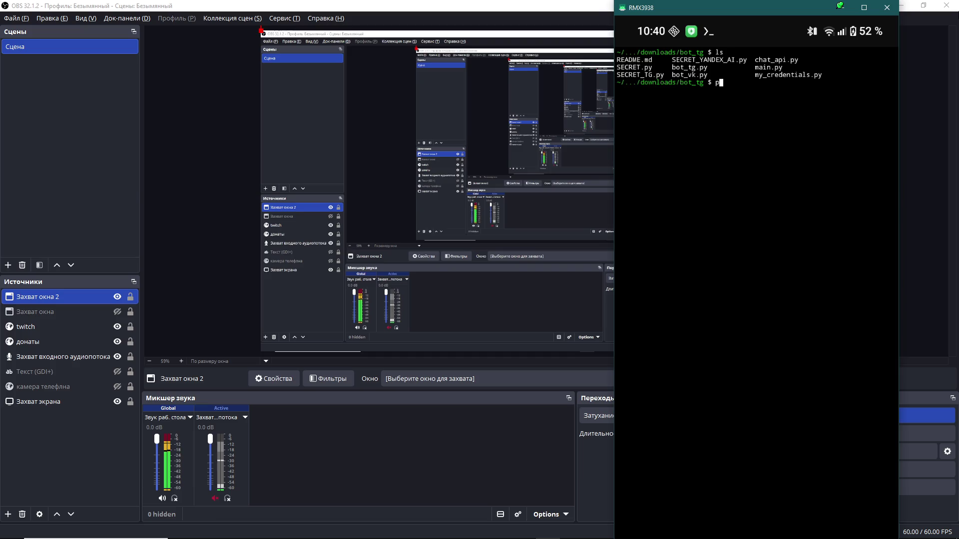
type("g u")
type("date")
type(" %%")
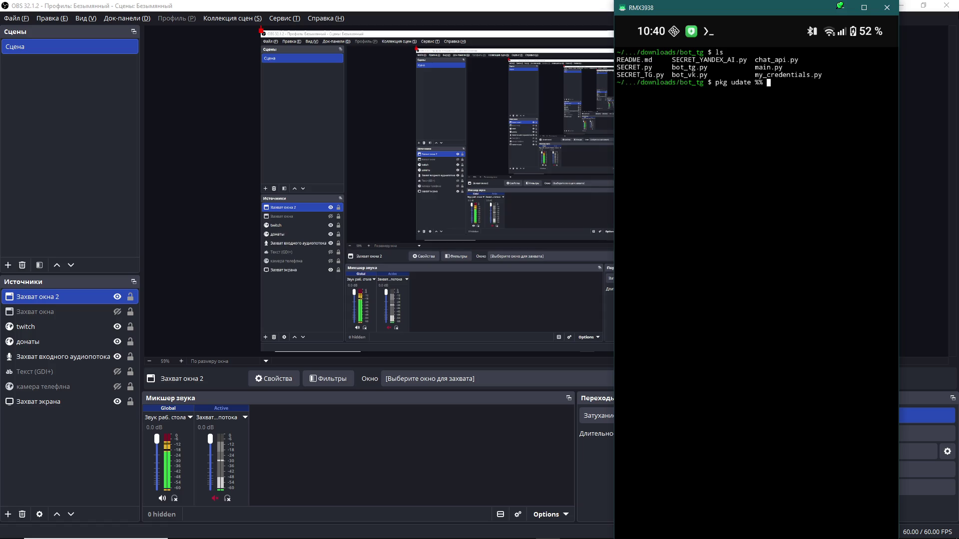
key("BackSpace")
key("BackSpace")
key("BackSpace")
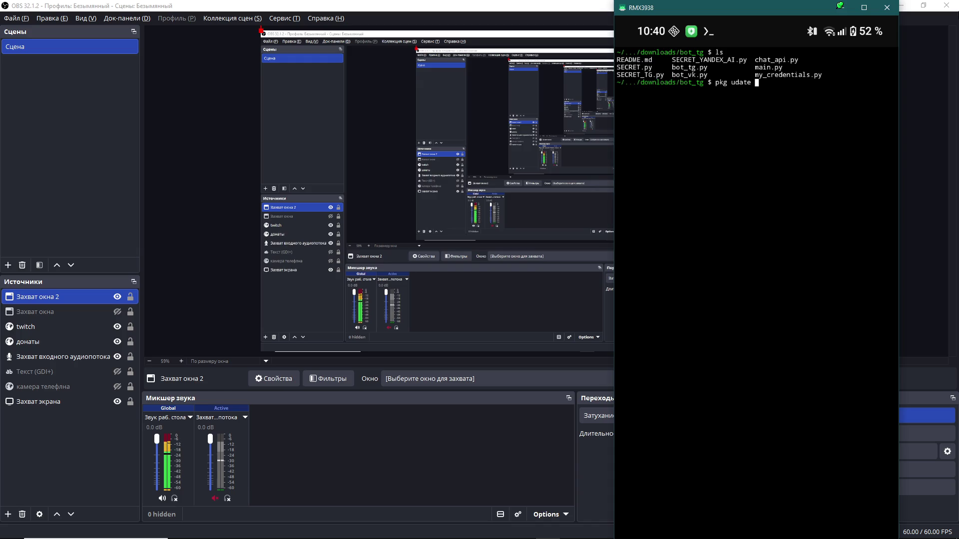
type("&& pkg up")
type("geadw")
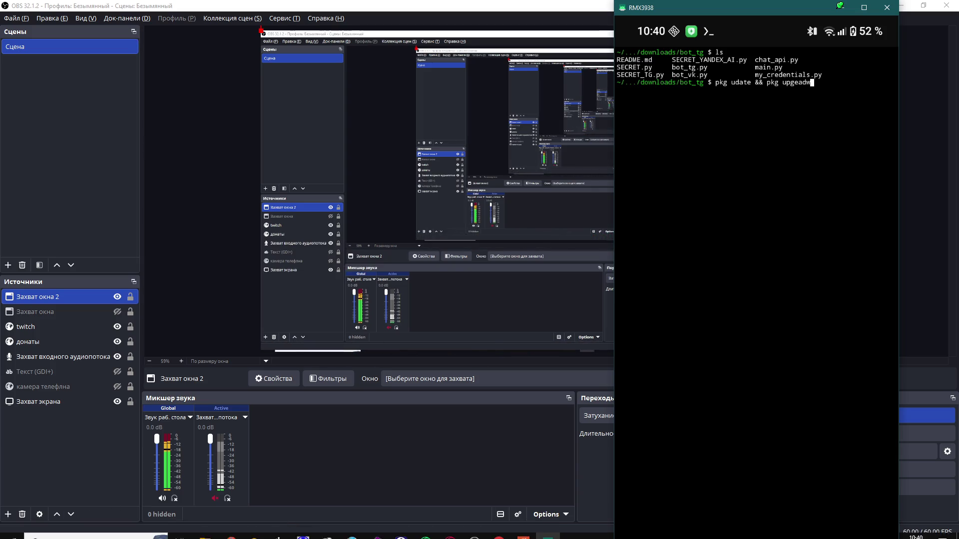
left_click(499, 530)
mouse_move(673, 286)
left_mouse_down()
mouse_move(149, 65)
mouse_move(256, 59)
left_mouse_up()
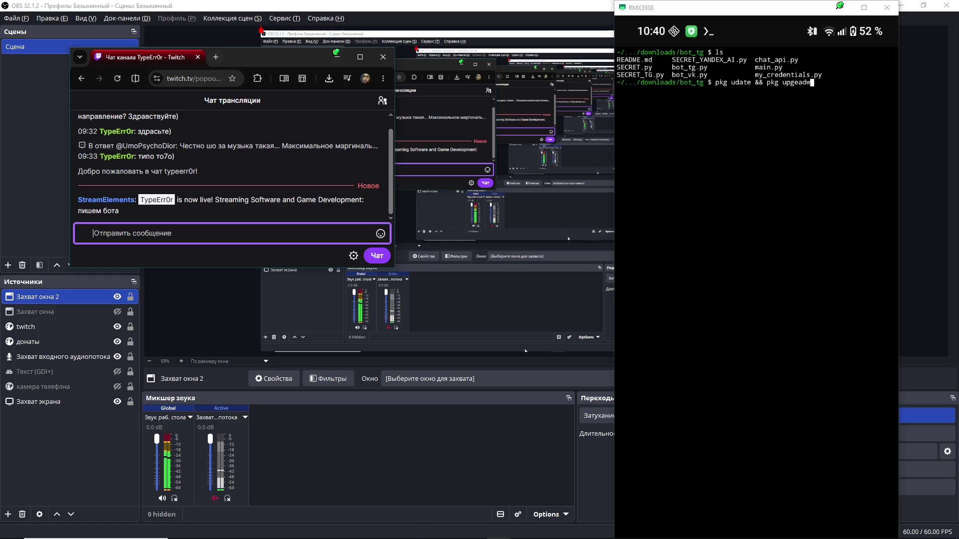
Keep typing the pkg command in Termux, fixing a mistyped character.
left_click(700, 323)
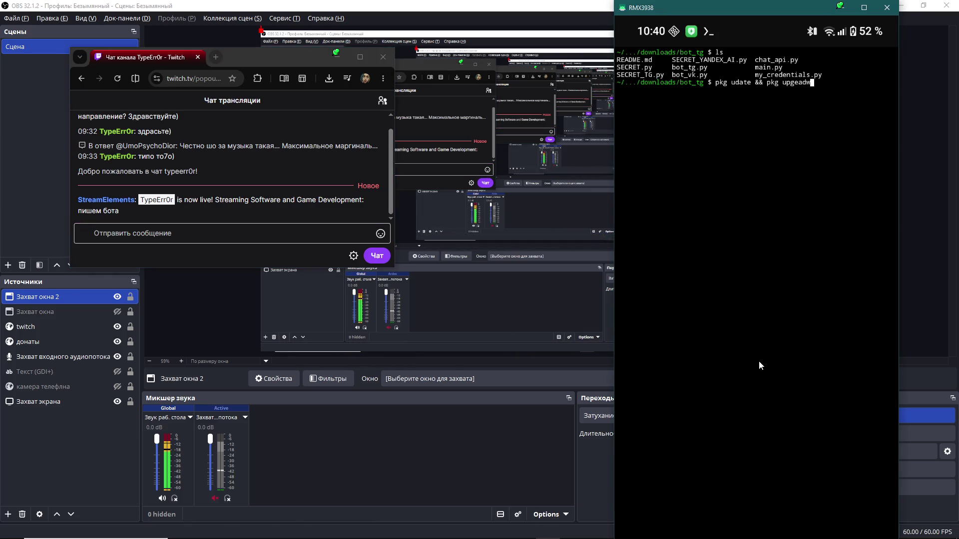
type("ewss")
key("BackSpace")
key("BackSpace")
key("BackSpace")
key("BackSpace")
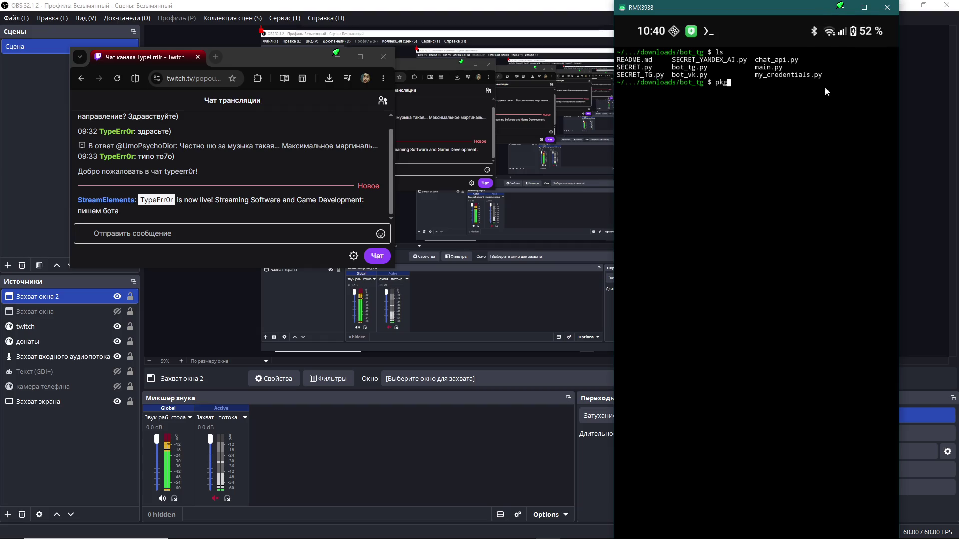
Switch off the phone's Bluetooth from quick settings and close the notification shade.
left_click_drag(801, 28, 790, 472)
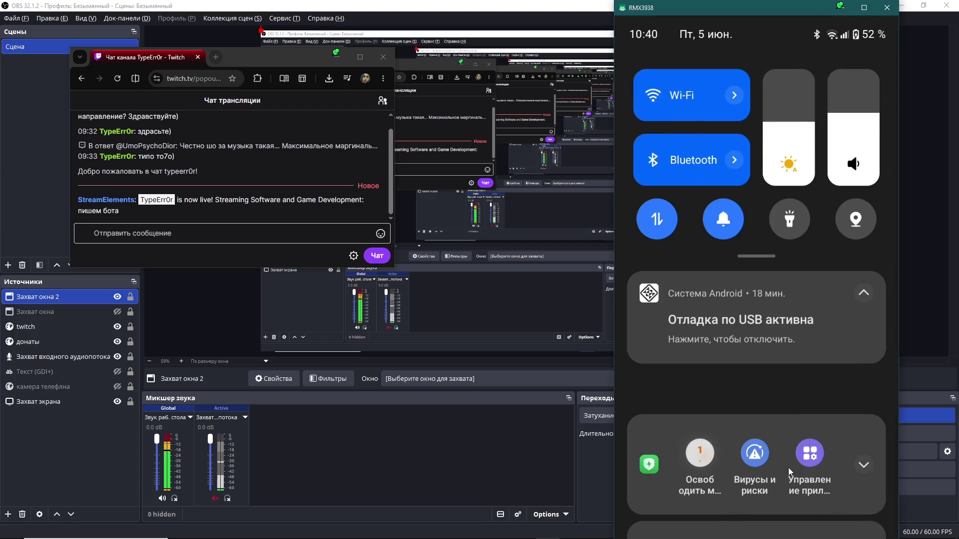
left_click(730, 161)
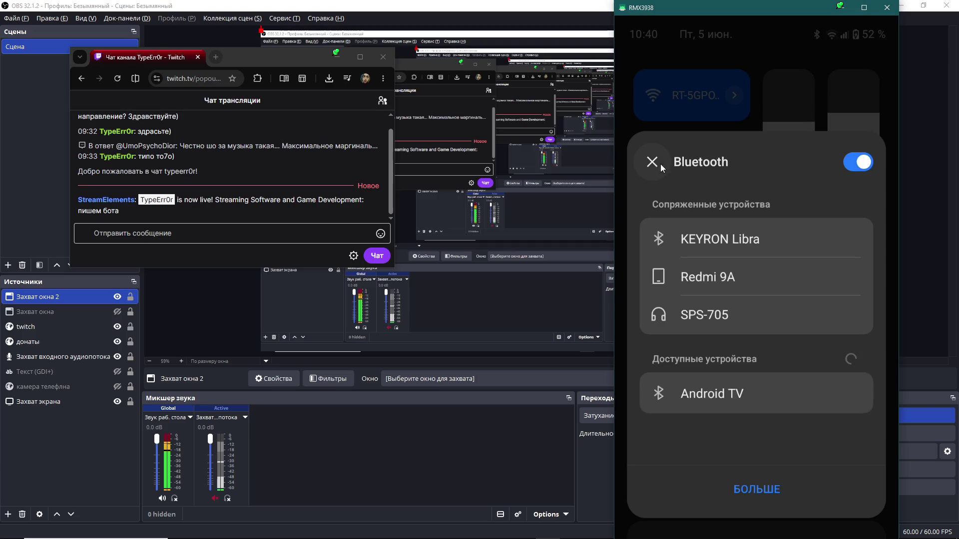
left_click(649, 161)
left_click(671, 143)
scroll(698, 240, "down", 3)
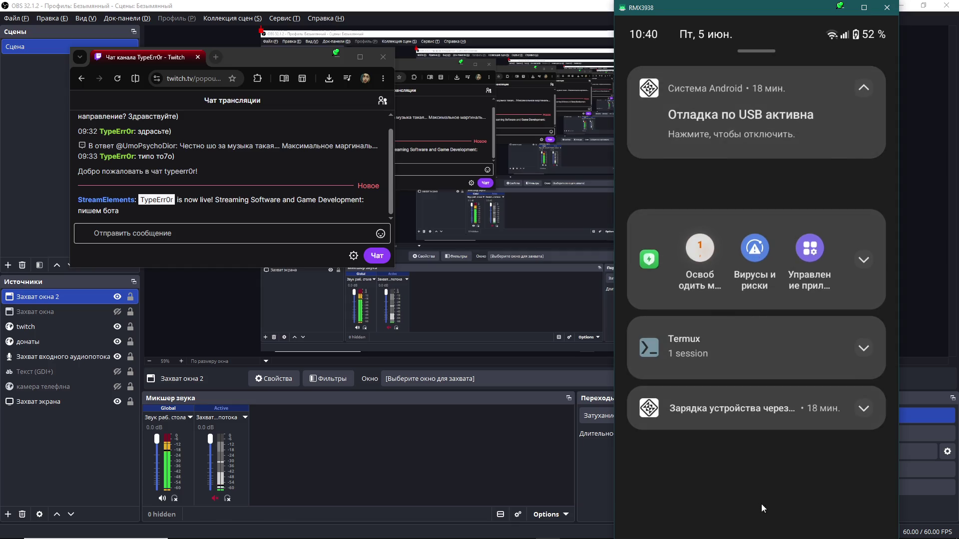
left_click_drag(761, 504, 735, 25)
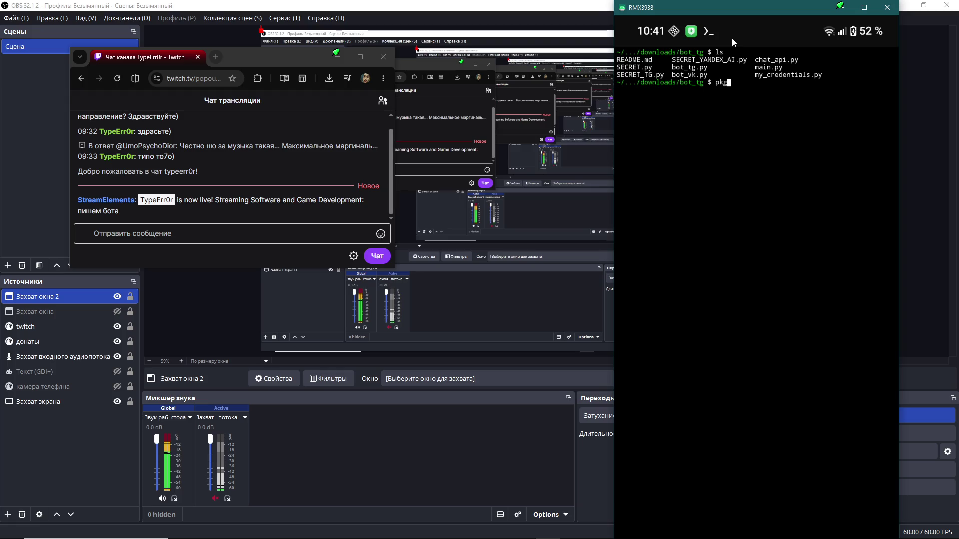
Replace the partial command with 'pkg update', run it, and start typing 'pkg' again.
key("BackSpace")
key("BackSpace")
key("BackSpace")
type("pkg ")
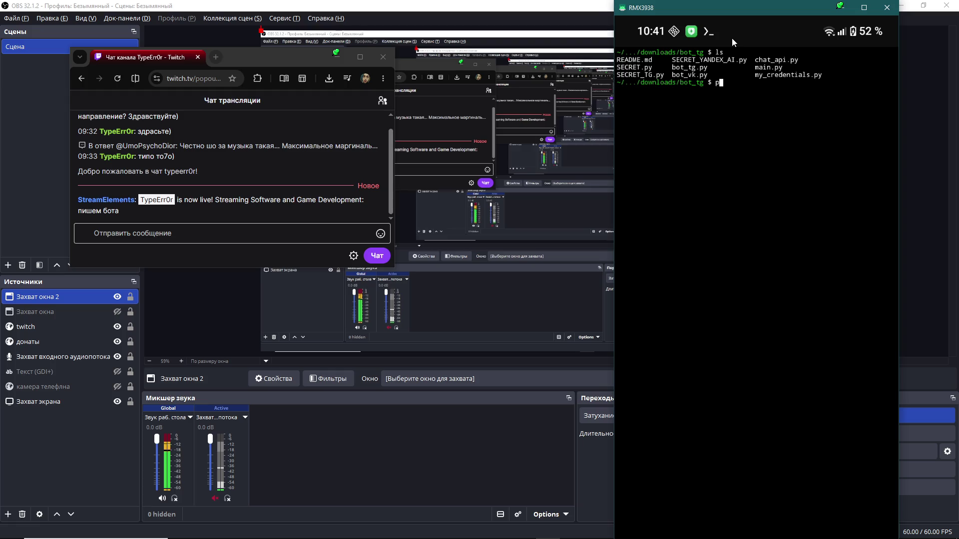
type("update")
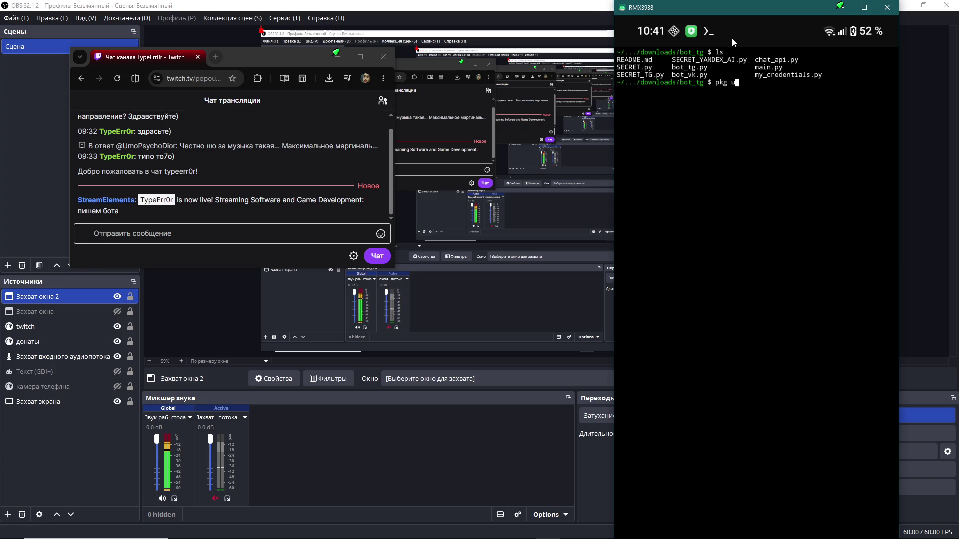
key("Return")
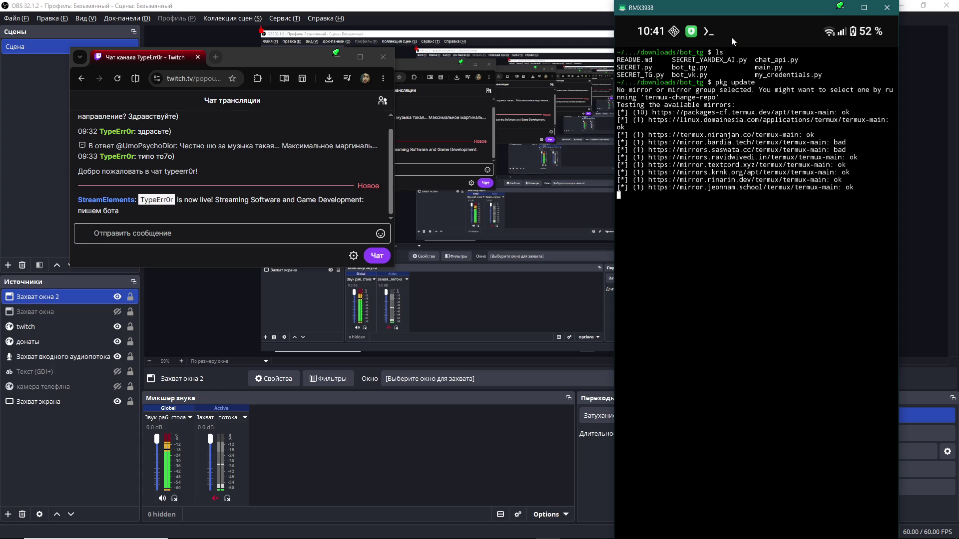
type("pkg")
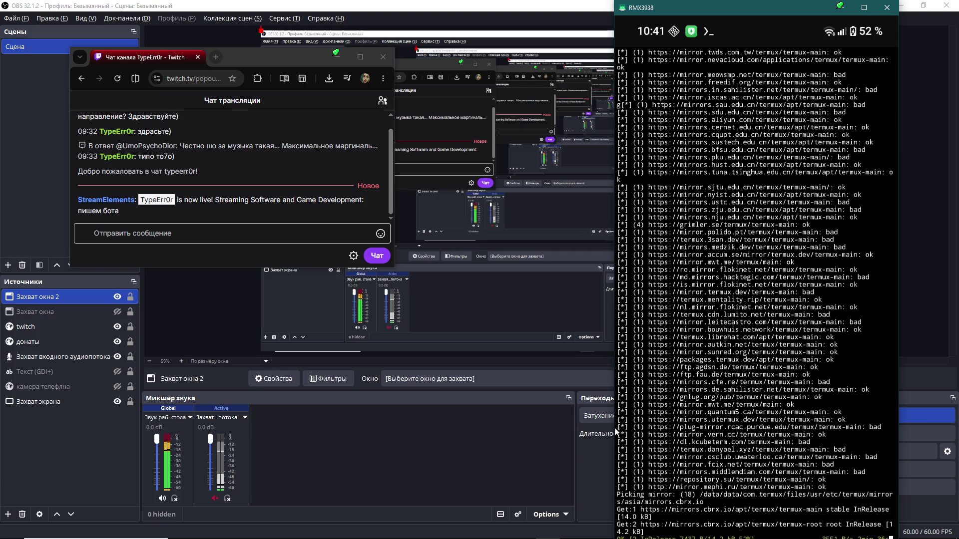
Narrow the phone mirror into a column at the right edge beside OBS.
left_click_drag(613, 431, 710, 398)
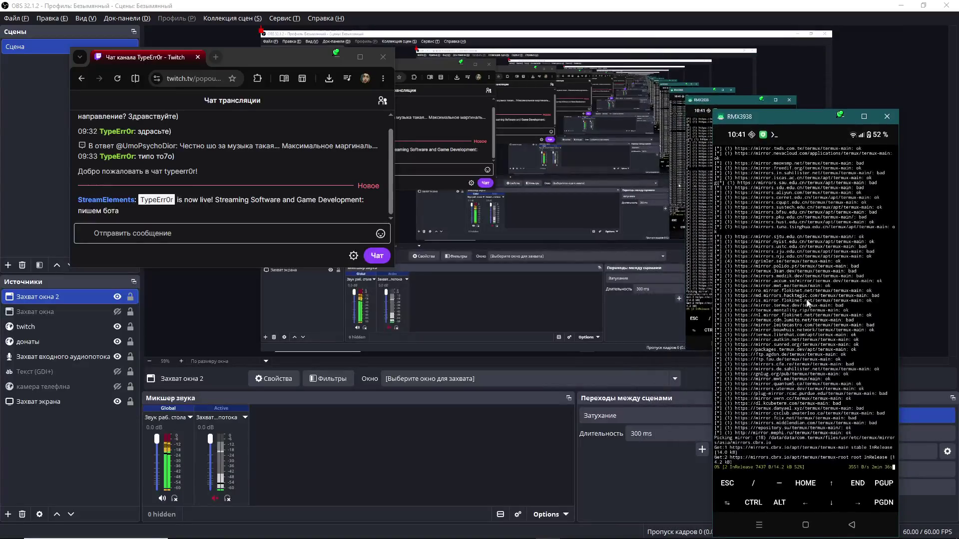
mouse_move(802, 119)
left_mouse_down()
mouse_move(818, 46)
mouse_move(840, 188)
mouse_move(853, 118)
left_mouse_up()
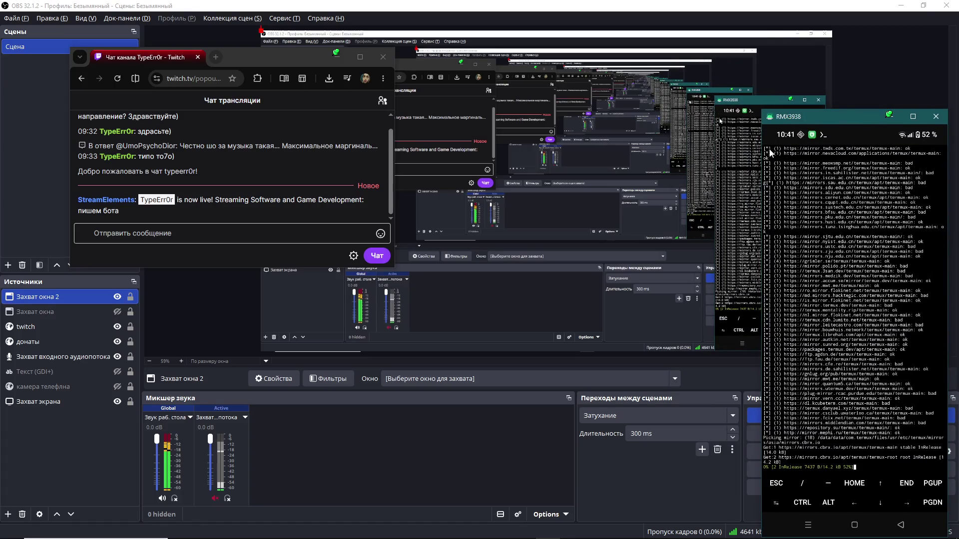
mouse_move(762, 157)
left_mouse_down()
mouse_move(754, 157)
mouse_move(764, 156)
left_mouse_up()
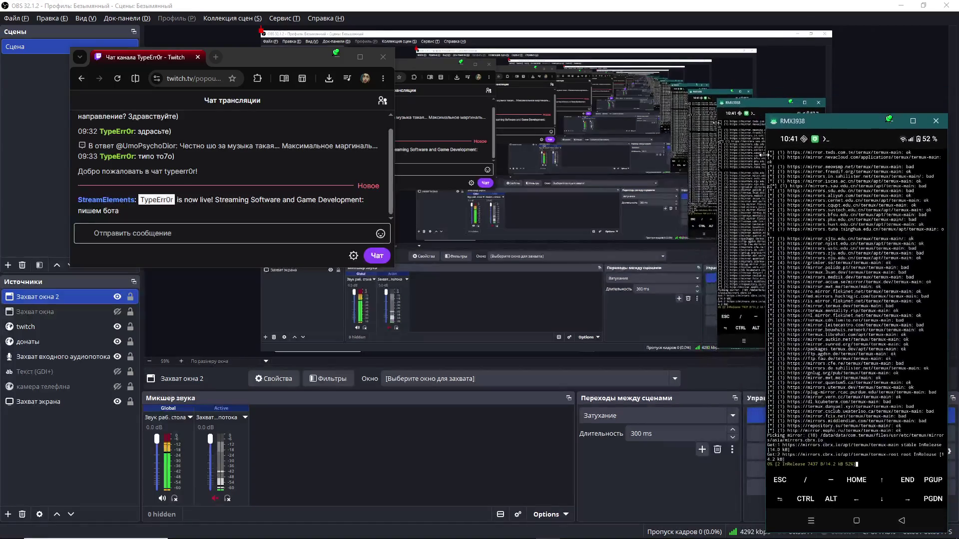
mouse_move(764, 108)
left_mouse_down()
mouse_move(734, 18)
mouse_move(719, 29)
mouse_move(709, 13)
left_mouse_up()
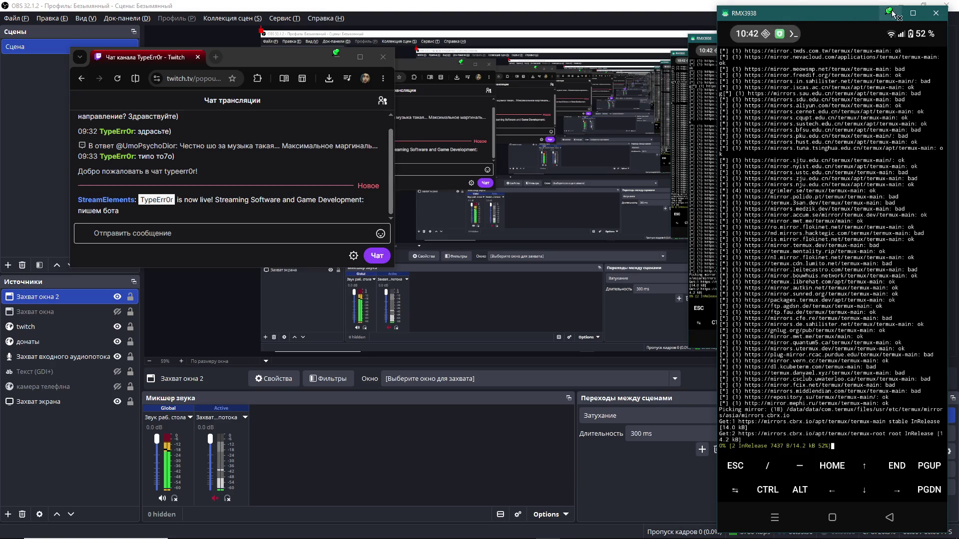
left_click_drag(849, 13, 958, 80)
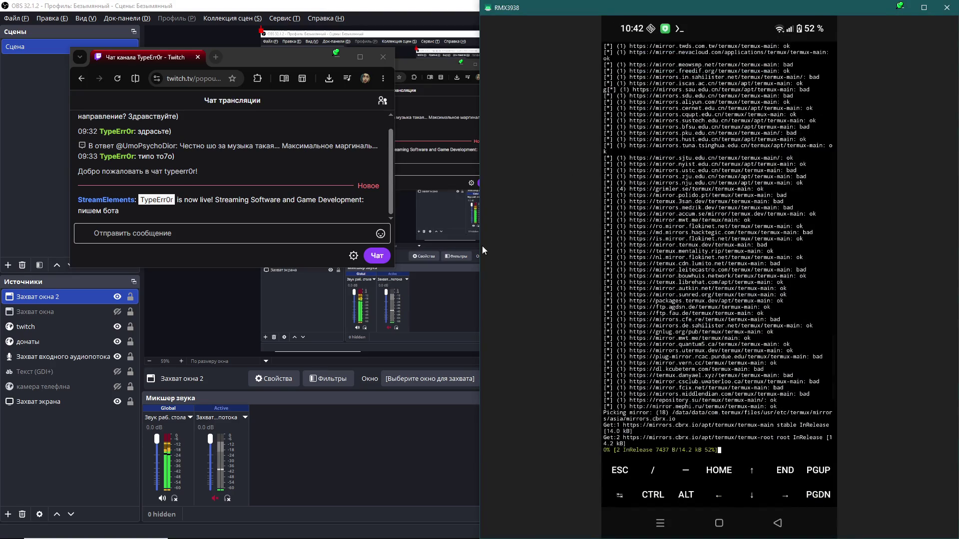
left_click_drag(476, 256, 709, 242)
left_click_drag(705, 241, 715, 236)
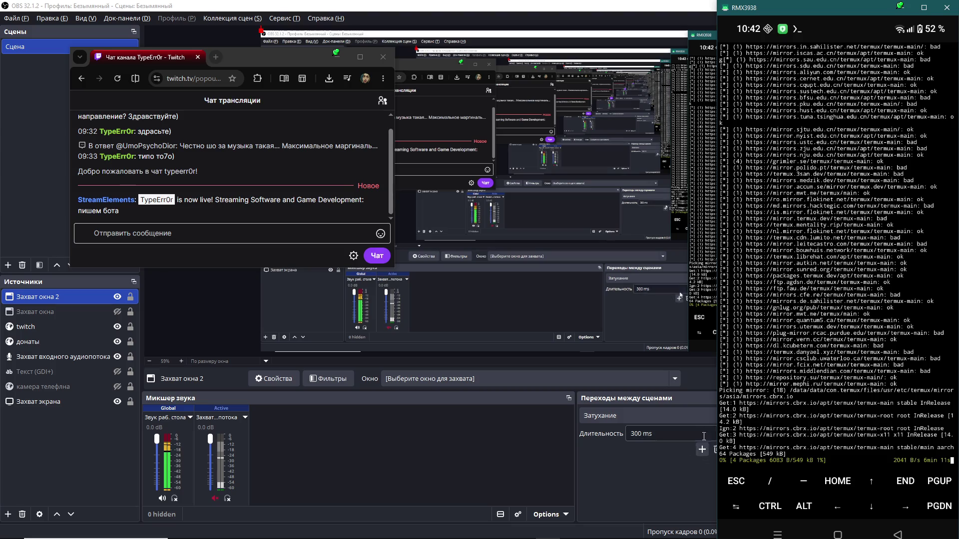
Shift the Twitch chat to top-centre and fine-tune the phone mirror's width and height.
mouse_move(267, 54)
left_mouse_down()
mouse_move(440, 89)
mouse_move(553, 15)
mouse_move(549, 22)
left_mouse_up()
left_click(885, 402)
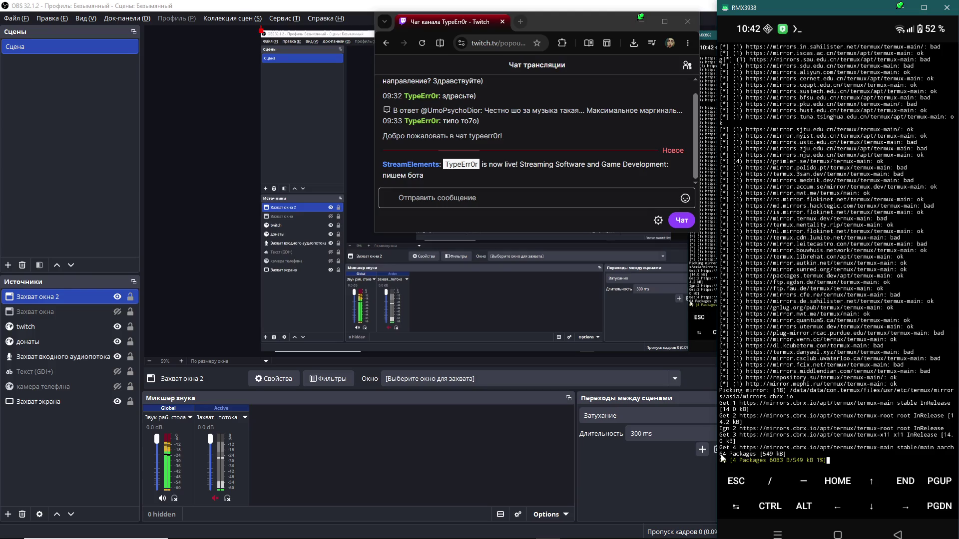
left_click_drag(715, 459, 724, 455)
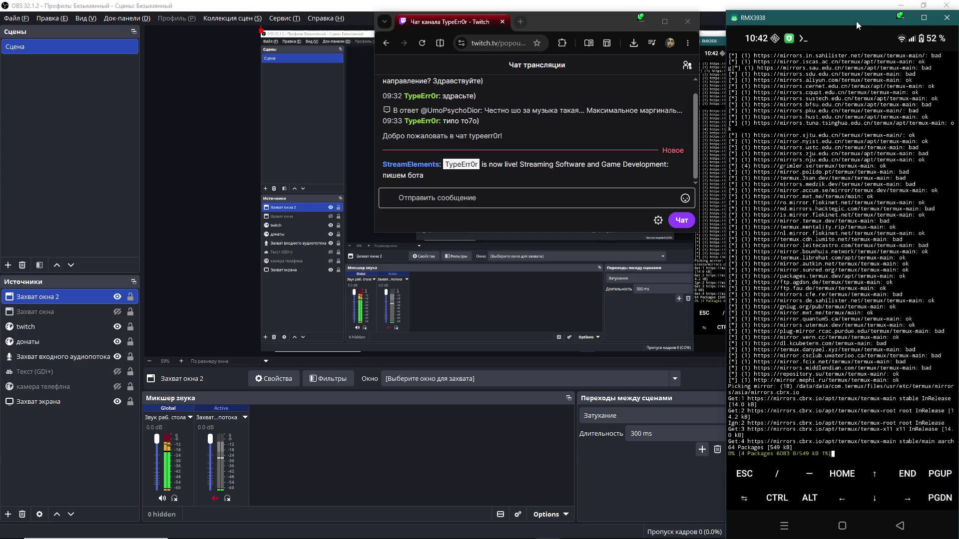
mouse_move(855, 23)
left_mouse_down()
mouse_move(776, 4)
mouse_move(855, 13)
left_mouse_up()
left_click_drag(730, 528, 716, 536)
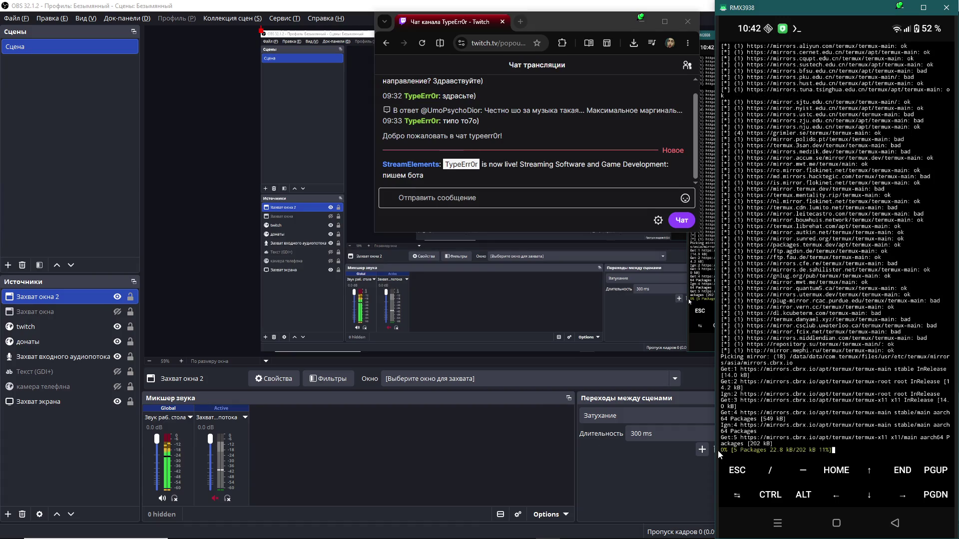
left_click_drag(713, 454, 720, 449)
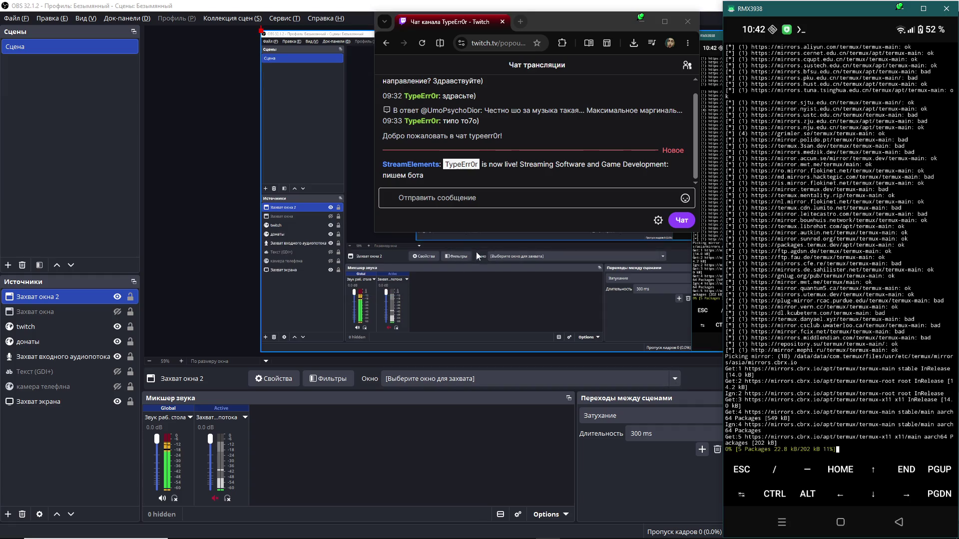
key("alt+Tab")
key("alt+Tab")
key("alt+Tab")
key("alt+Tab")
key("alt+Tab")
key("alt+Tab")
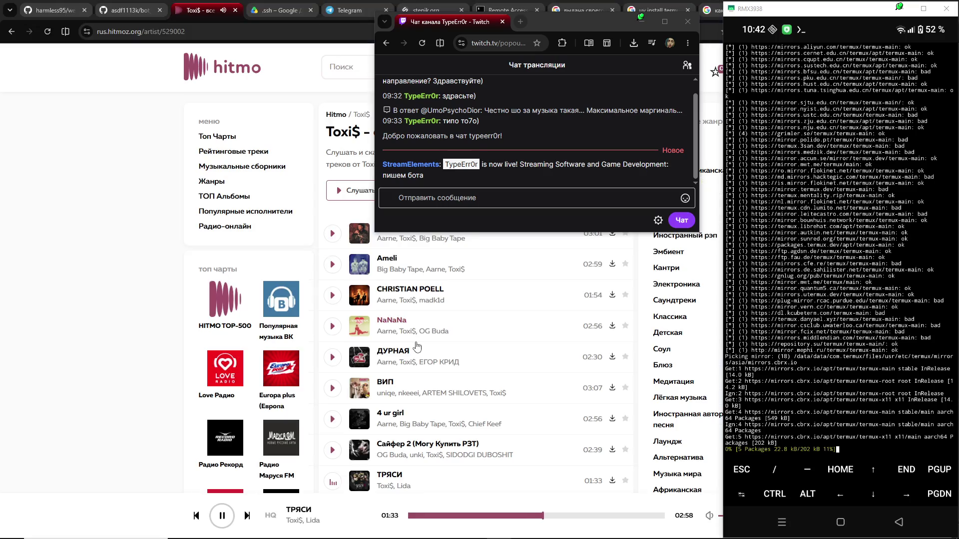
Unlock Telegram Web with its passcode and open the медленная разработка channel.
mouse_move(552, 32)
left_mouse_down()
mouse_move(313, 246)
mouse_move(471, 441)
left_mouse_up()
left_click(362, 13)
left_click(477, 284)
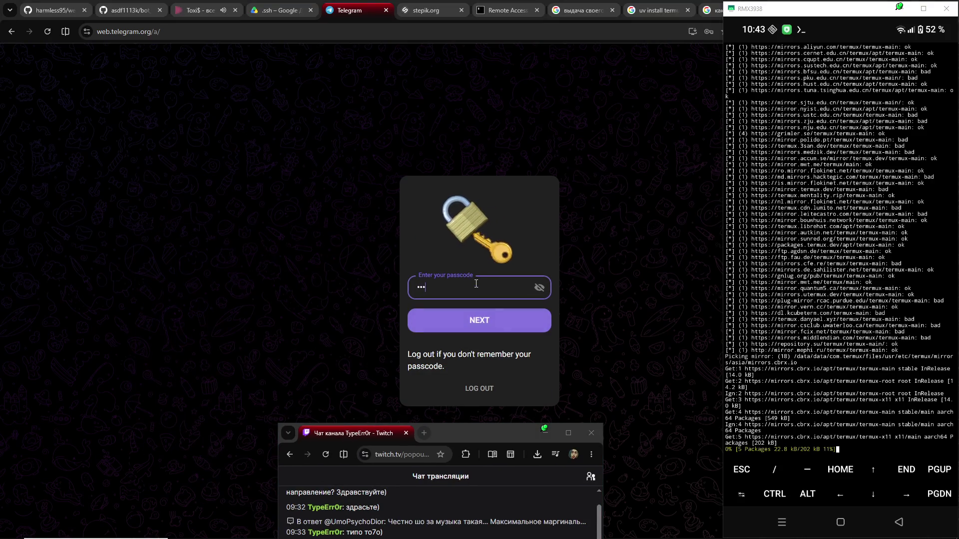
key("Return")
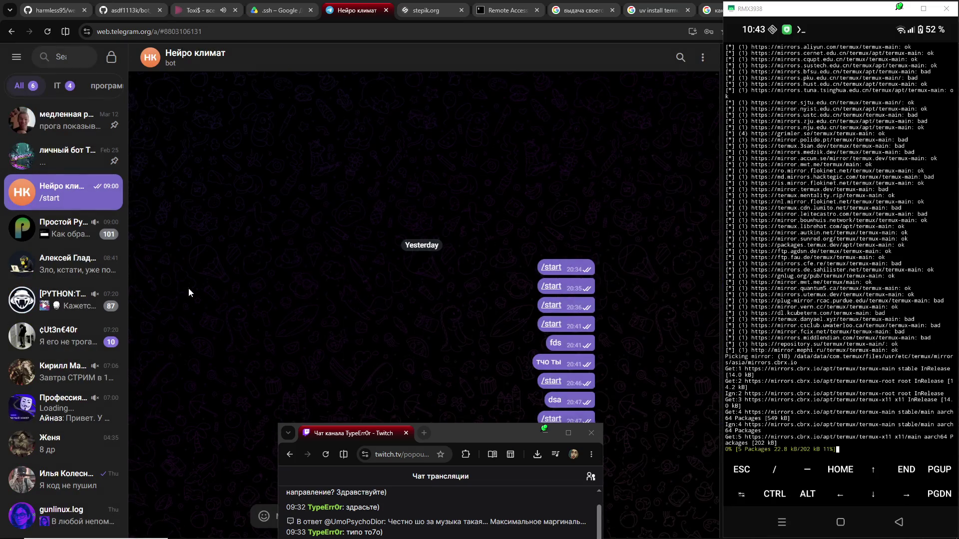
left_click(57, 159)
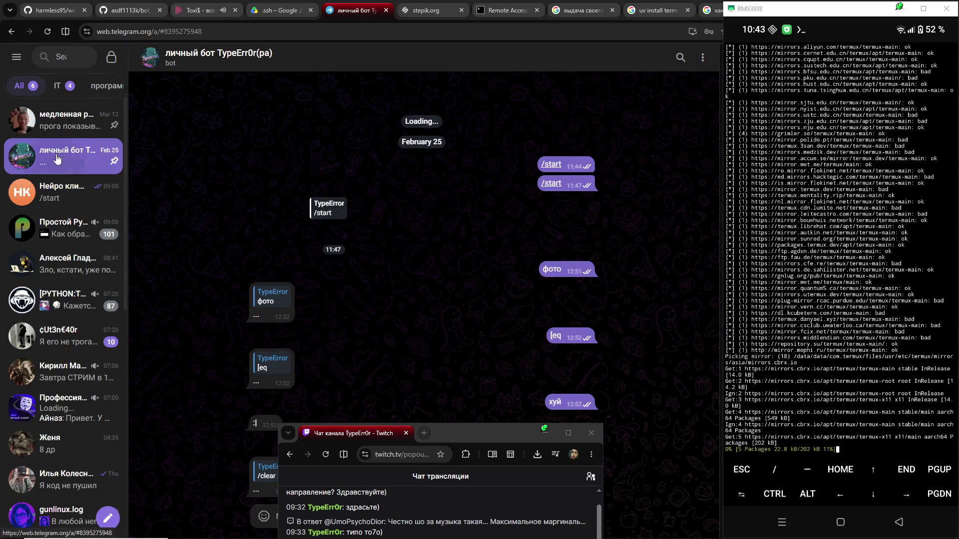
left_click(59, 120)
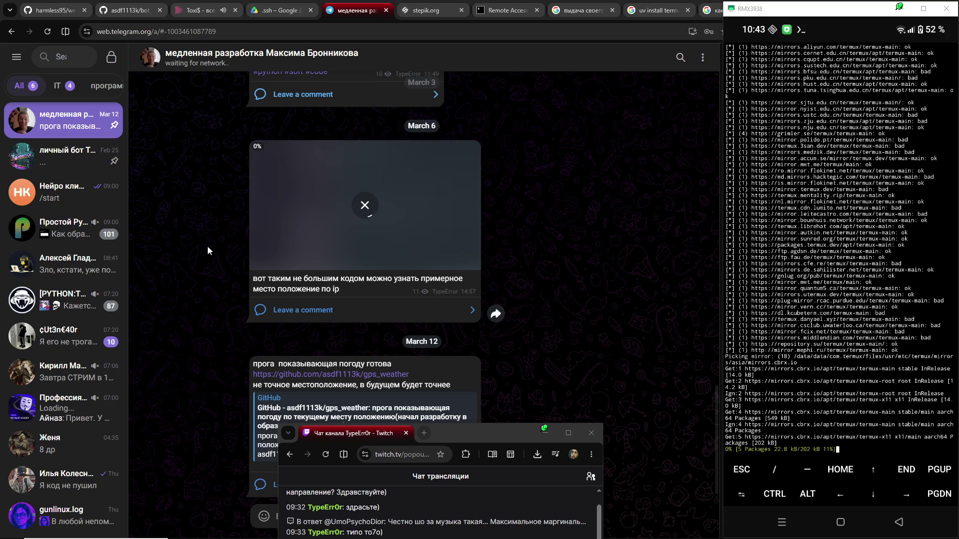
left_click_drag(461, 436, 531, 131)
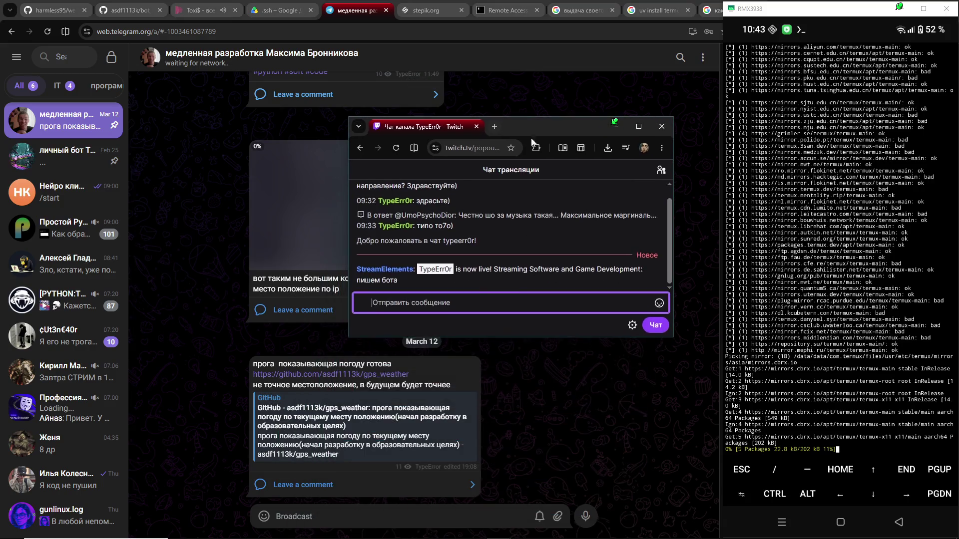
Draft the channel post «прога для управления телефоном по usb» in the Broadcast field.
left_click(348, 522)
type("ye")
key("BackSpace")
key("BackSpace")
type("нуж")
key("BackSpace")
key("BackSpace")
key("BackSpace")
type("прога для вывода")
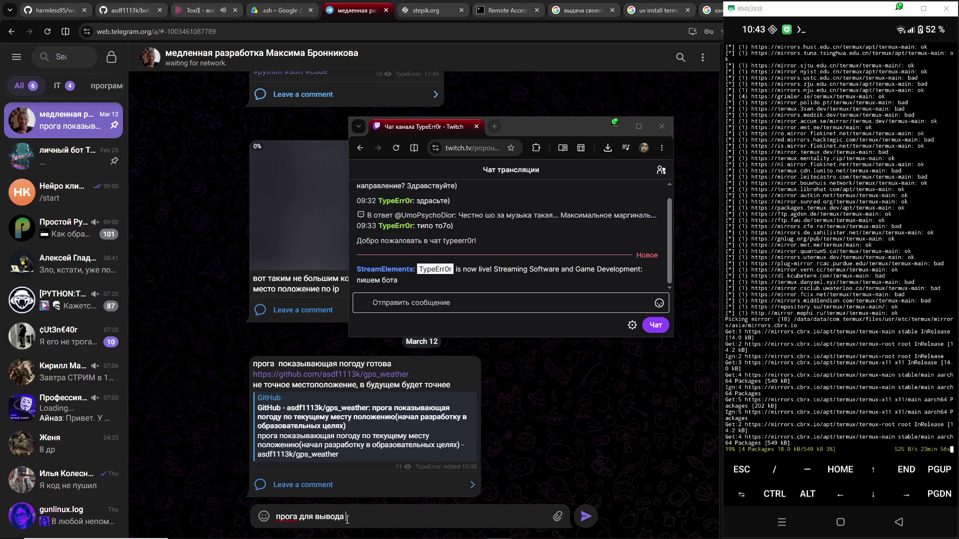
key("ctrl+BackSpace")
key("ctrl+BackSpace")
type("д")
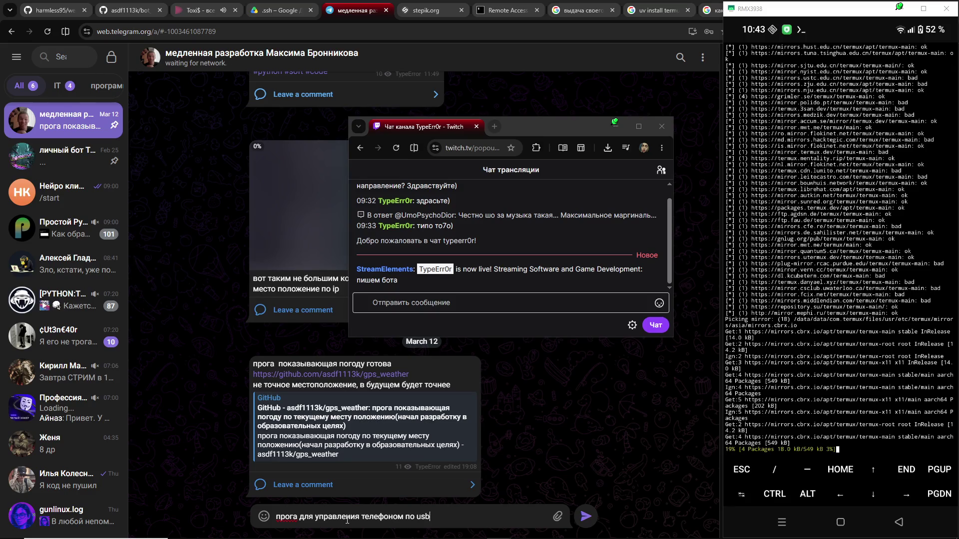
Shrink the phone mirror into a small floating window and switch to the scrcpy release notes.
left_click(654, 7)
left_click(710, 10)
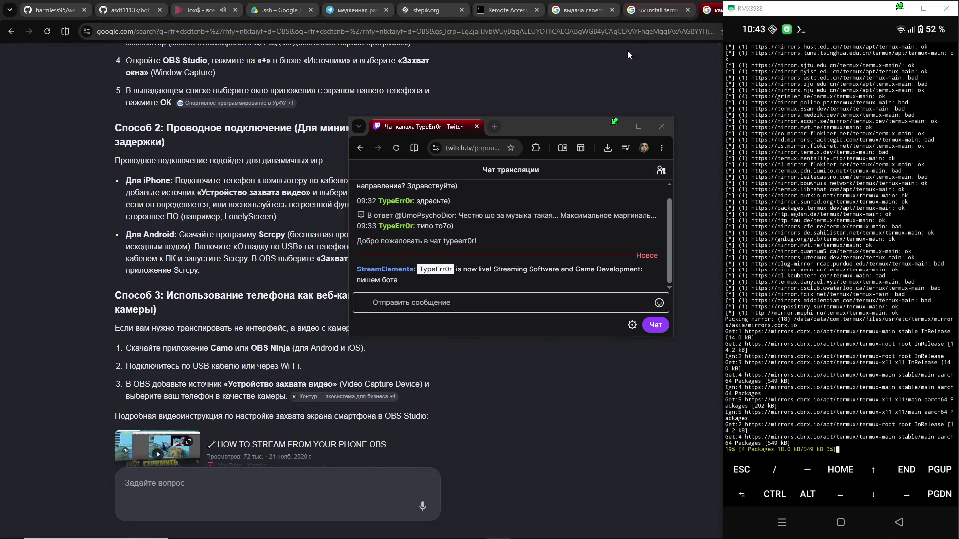
left_click_drag(813, 11, 771, 118)
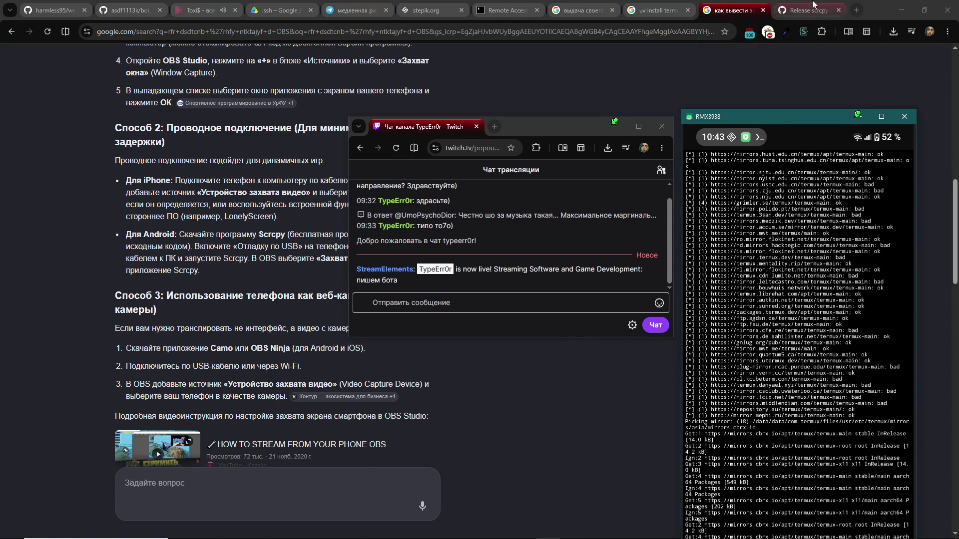
left_click(812, 7)
Return to the top of the scrcpy 4.0 release page and open the Genymobile/scrcpy repository link.
scroll(180, 91, "up", 10)
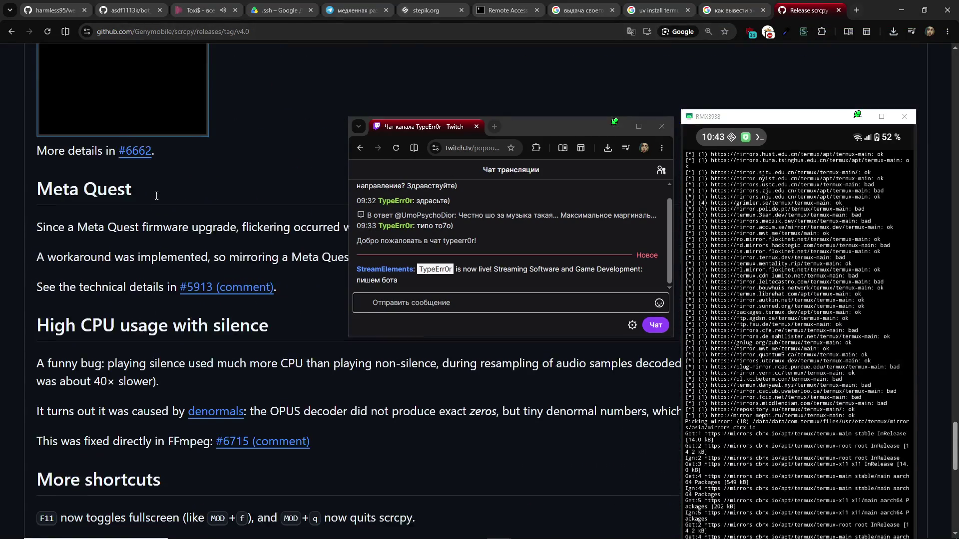
scroll(156, 196, "up", 20)
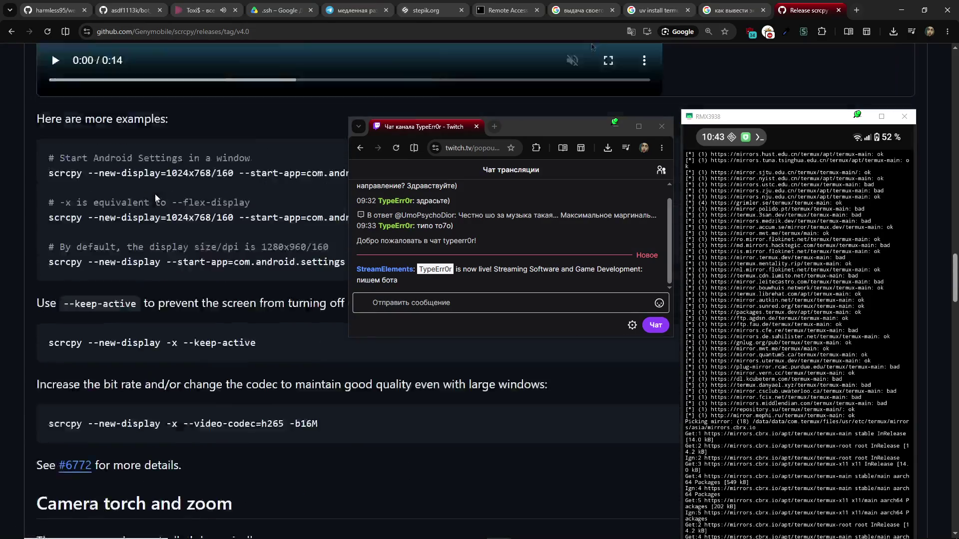
scroll(157, 198, "up", 8)
left_click(196, 32)
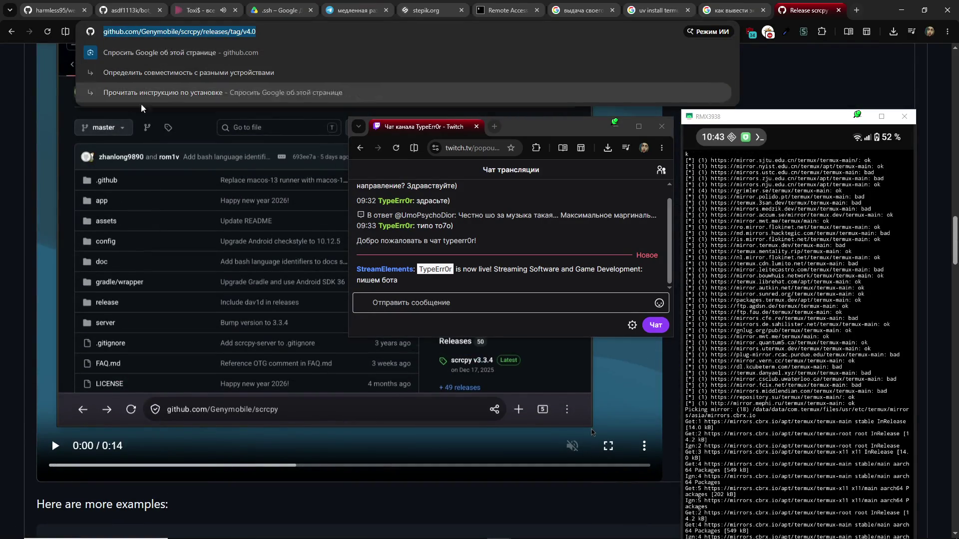
key("Escape")
key("Home")
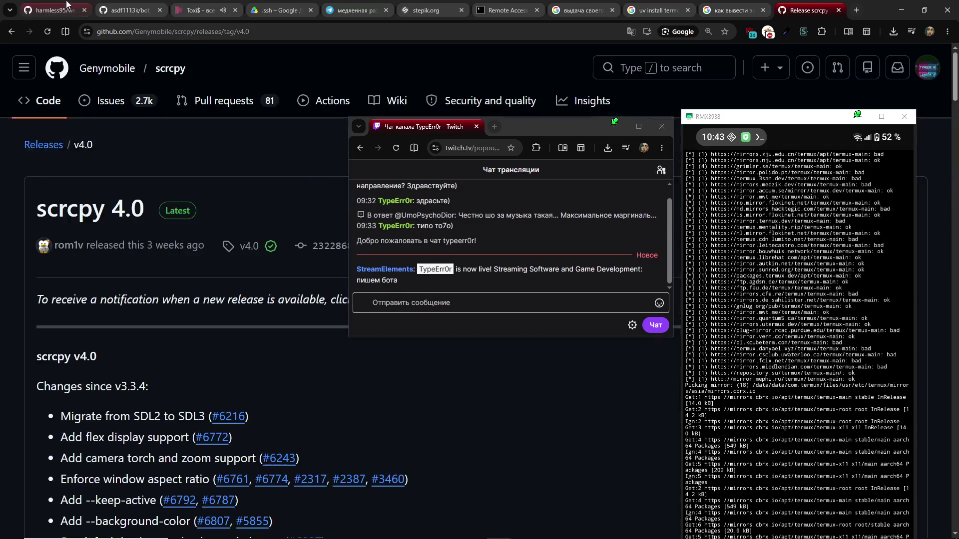
left_click(178, 70)
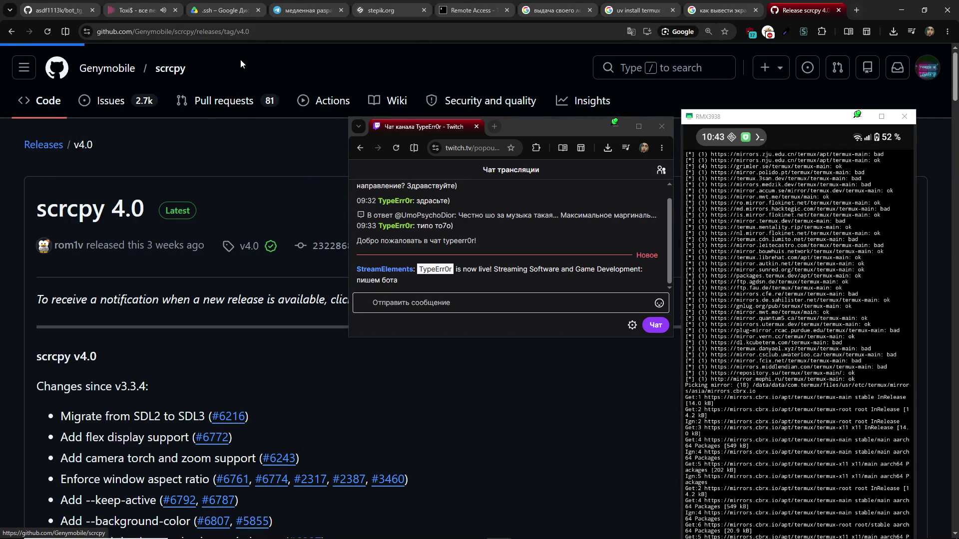
Copy the scrcpy repository URL and add it to the channel draft, leaving the message field empty.
left_click(299, 31)
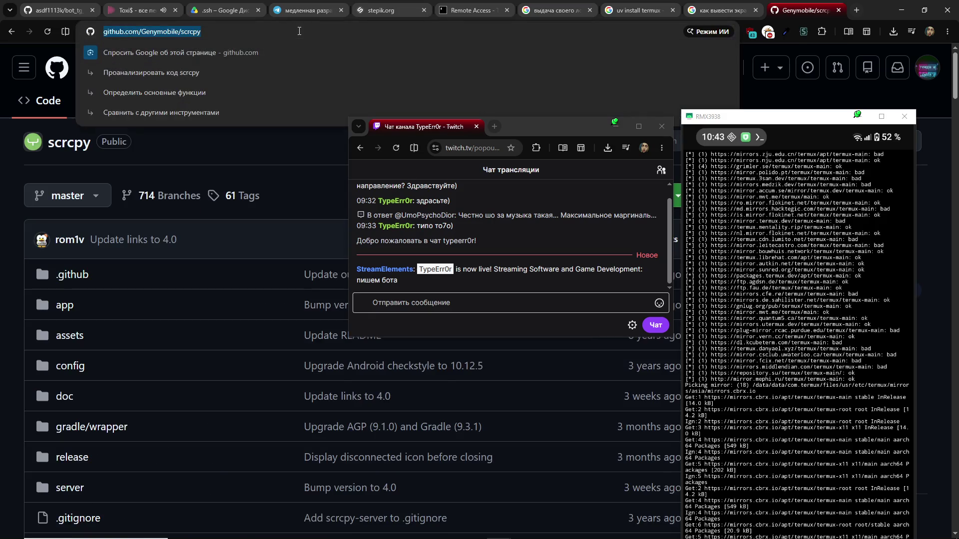
left_click(307, 9)
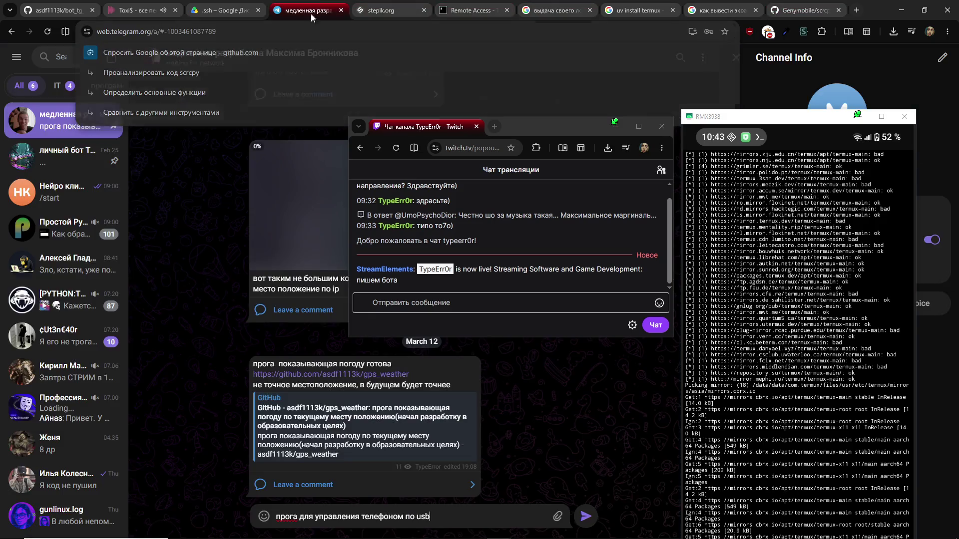
left_click_drag(538, 134, 531, 88)
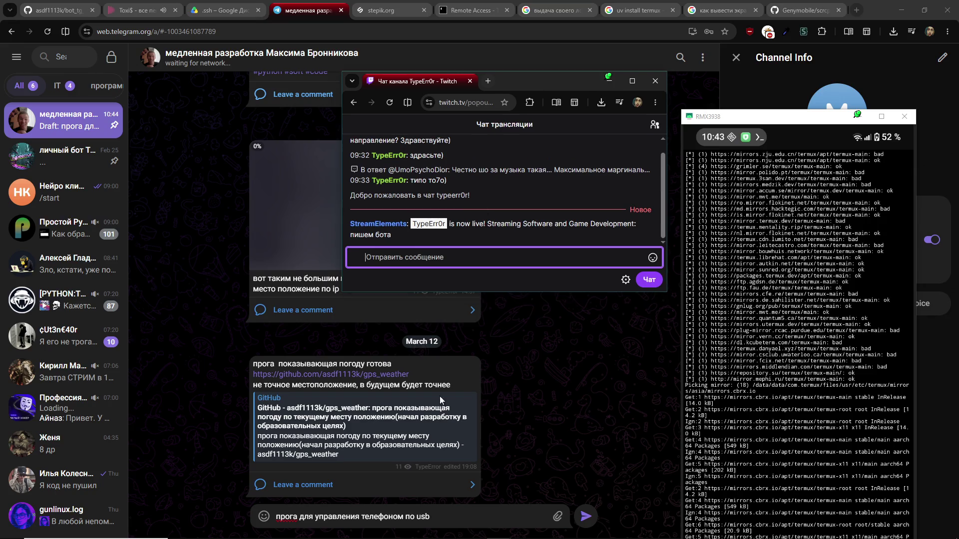
left_click(481, 514)
key("ctrl+a")
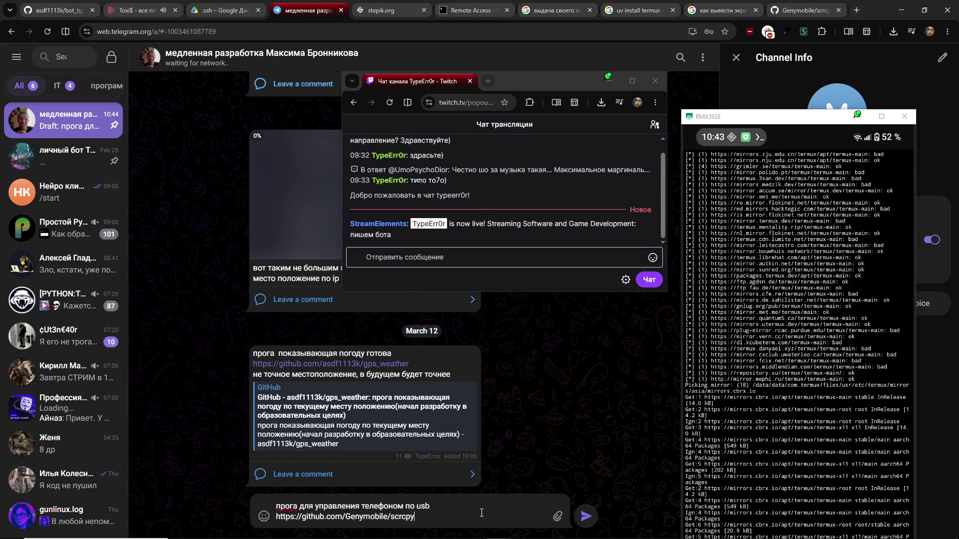
key("BackSpace")
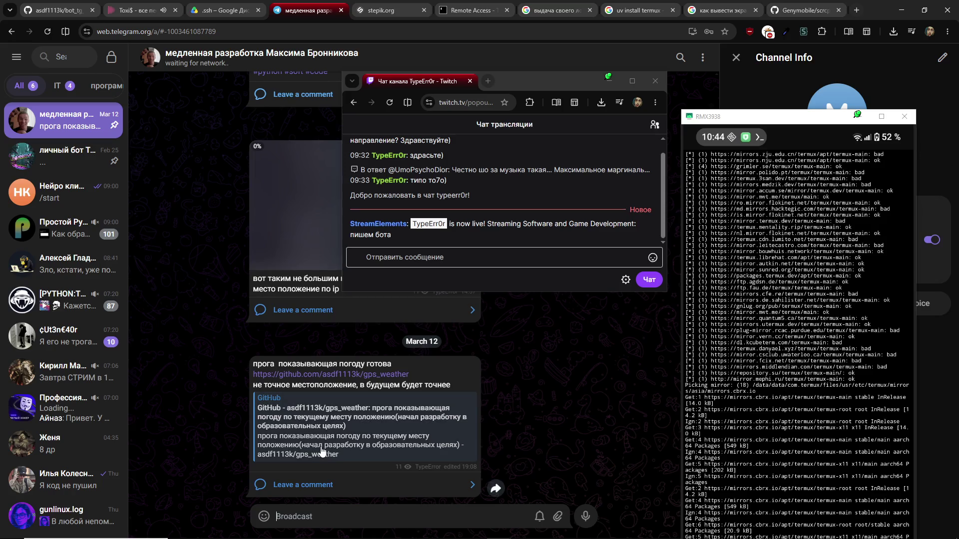
scroll(494, 477, "up", 3)
scroll(498, 476, "down", 3)
Reload the Telegram page to apply updated settings and open the FoxyProxy options.
left_click(770, 32)
left_click(702, 108)
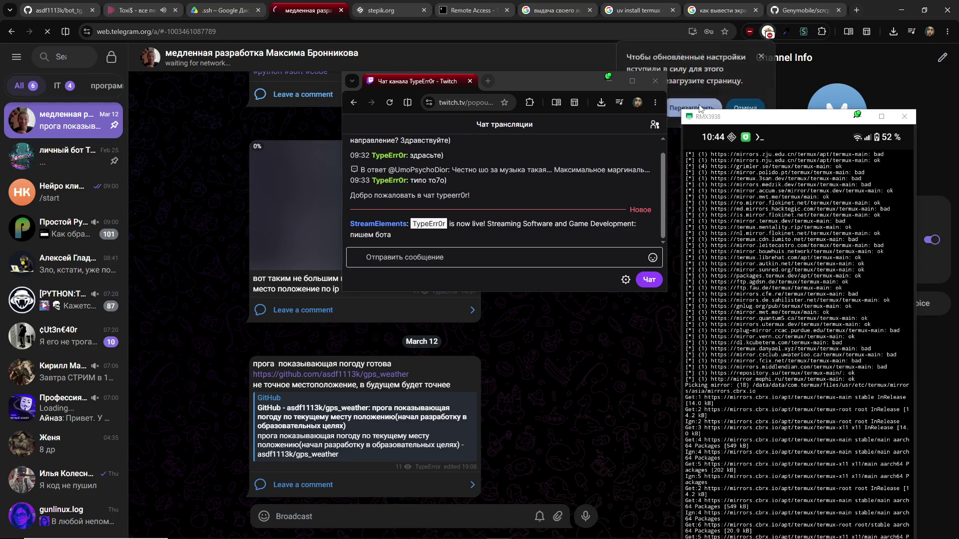
left_click(769, 32)
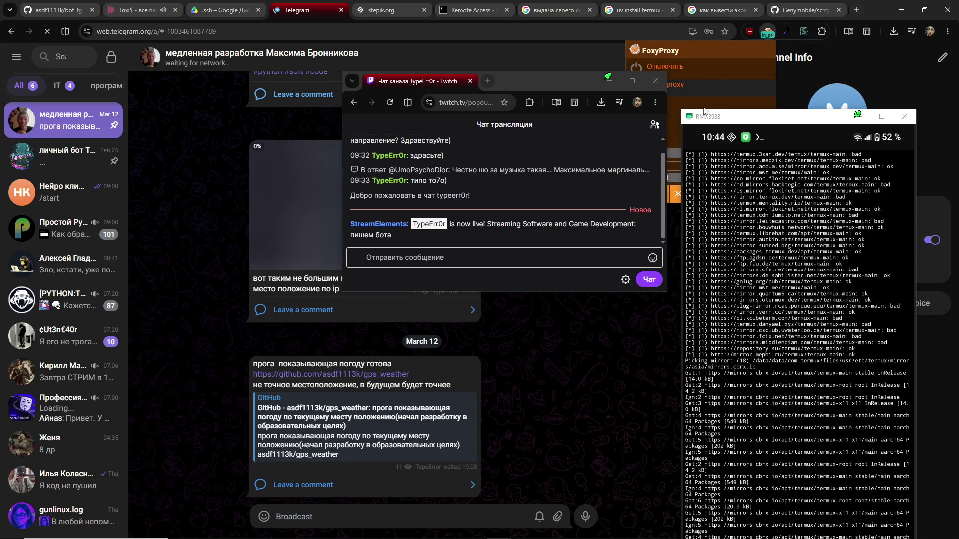
Launch opera-proxy.windows-amd64.exe from the Объемные объекты folder and close Explorer.
key("super")
key("super+e")
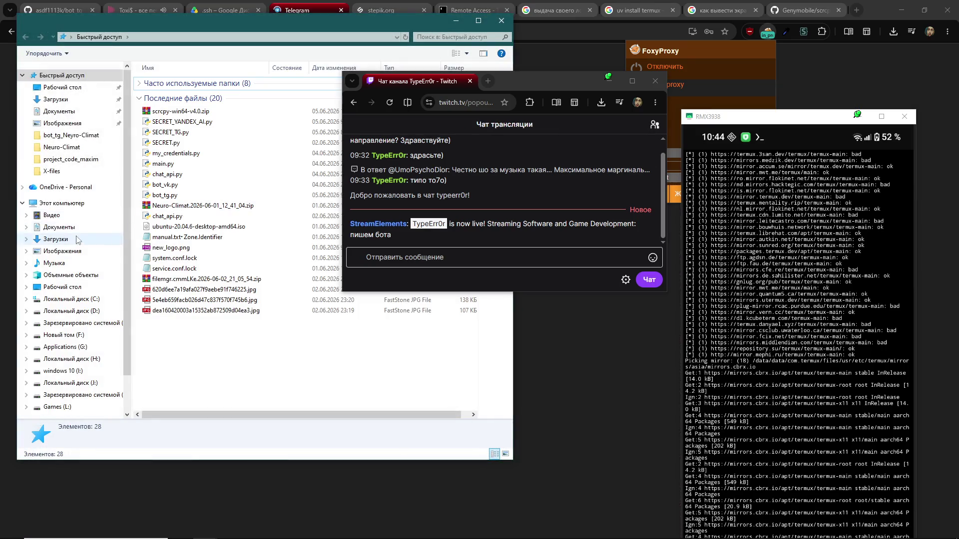
left_click(67, 276)
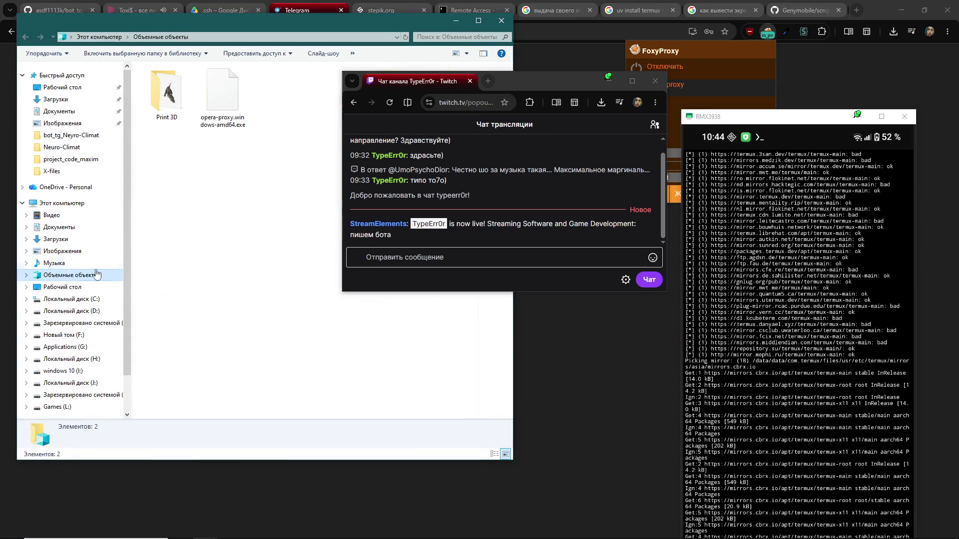
double_click(216, 104)
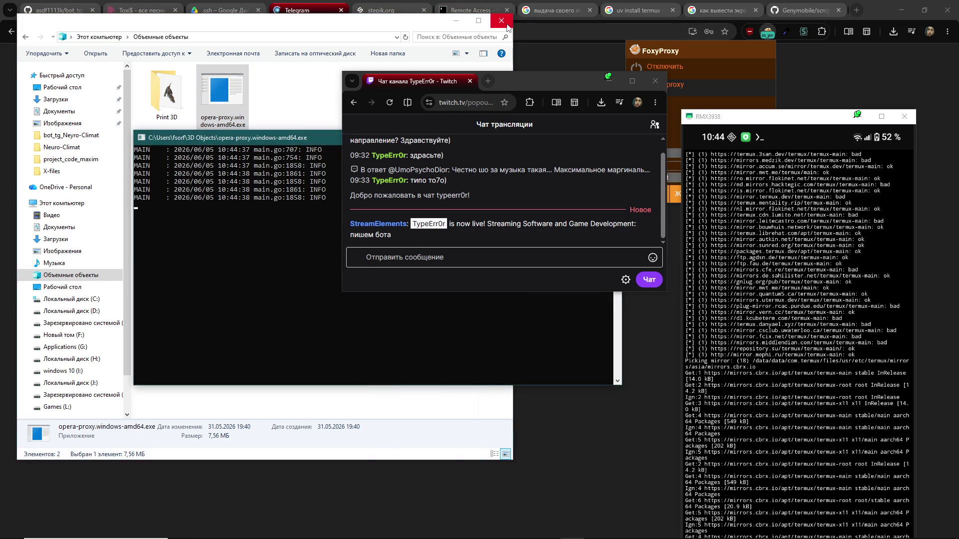
left_click(506, 23)
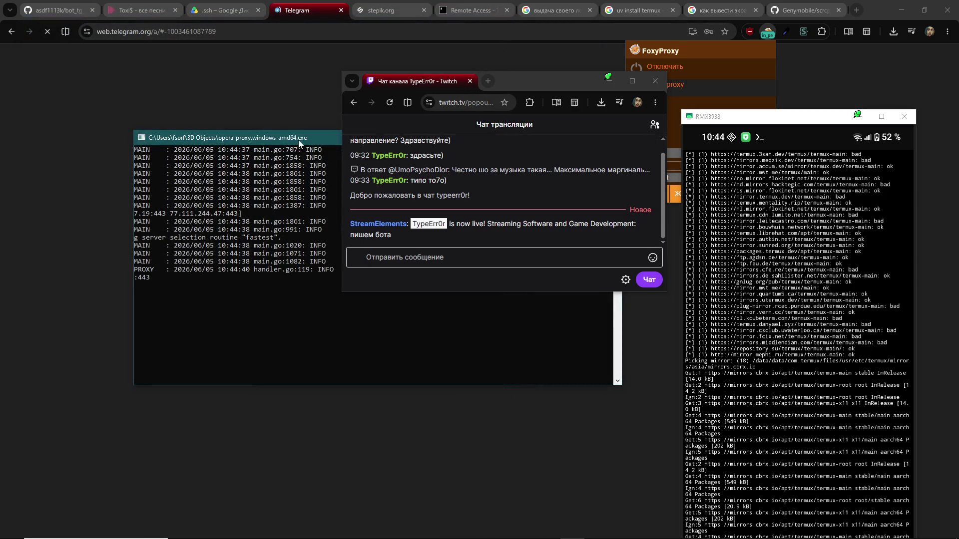
left_click_drag(300, 143, 240, 108)
left_click(301, 292)
left_click(435, 429)
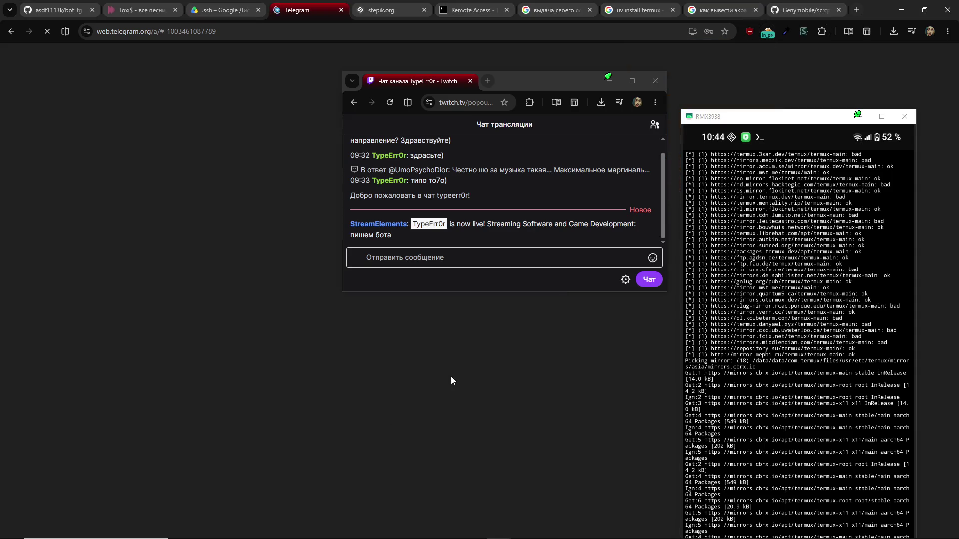
left_click_drag(806, 121, 843, 20)
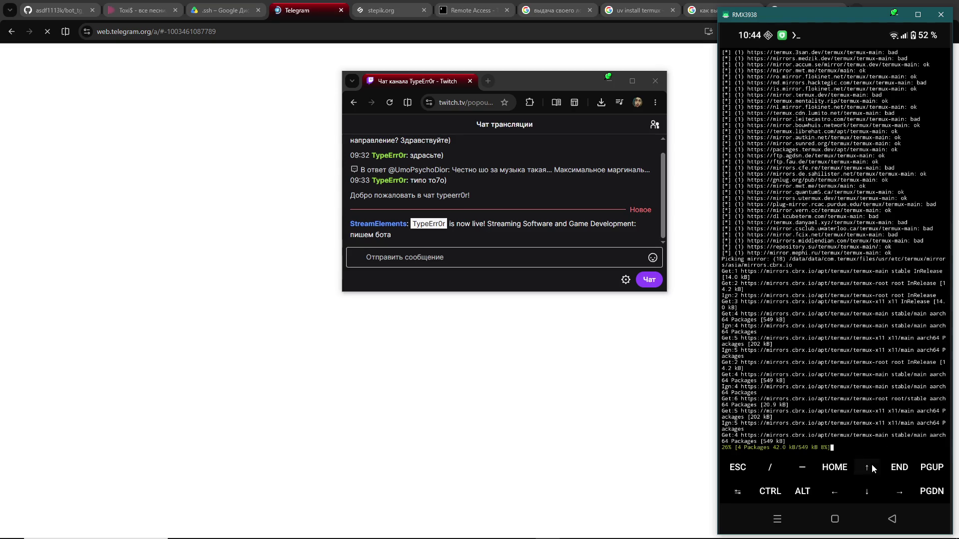
Unlock Telegram Web again with its passcode and move the Twitch chat window to the screen centre.
left_click(404, 442)
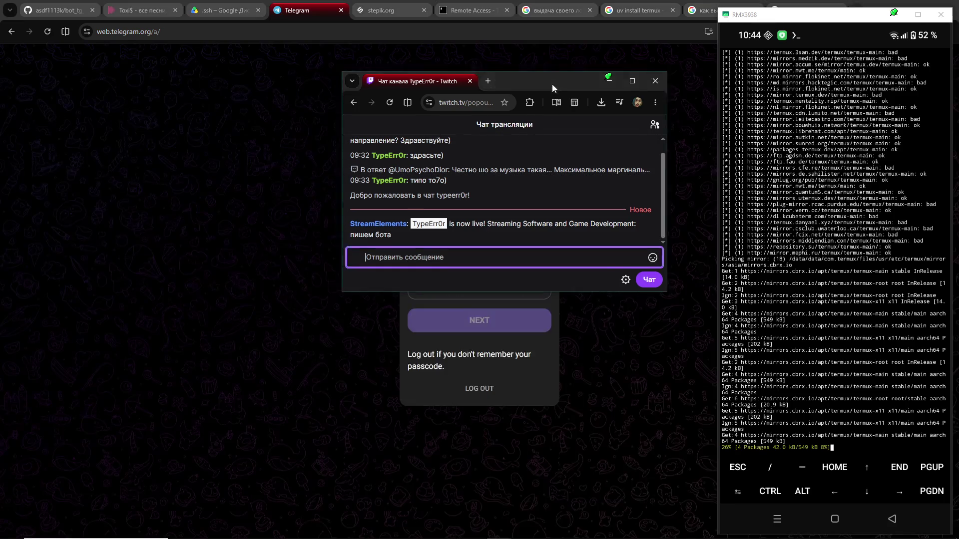
left_click_drag(552, 84, 163, 166)
left_click(428, 283)
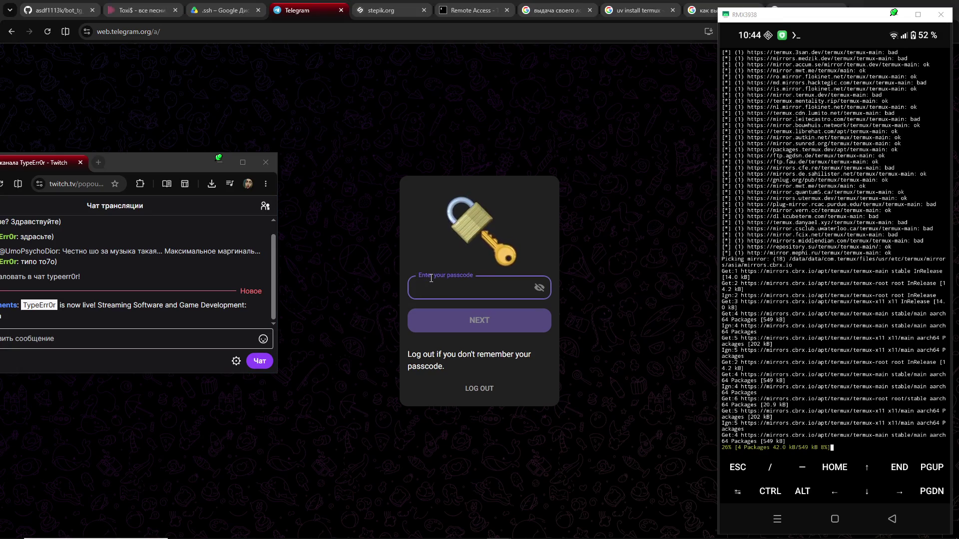
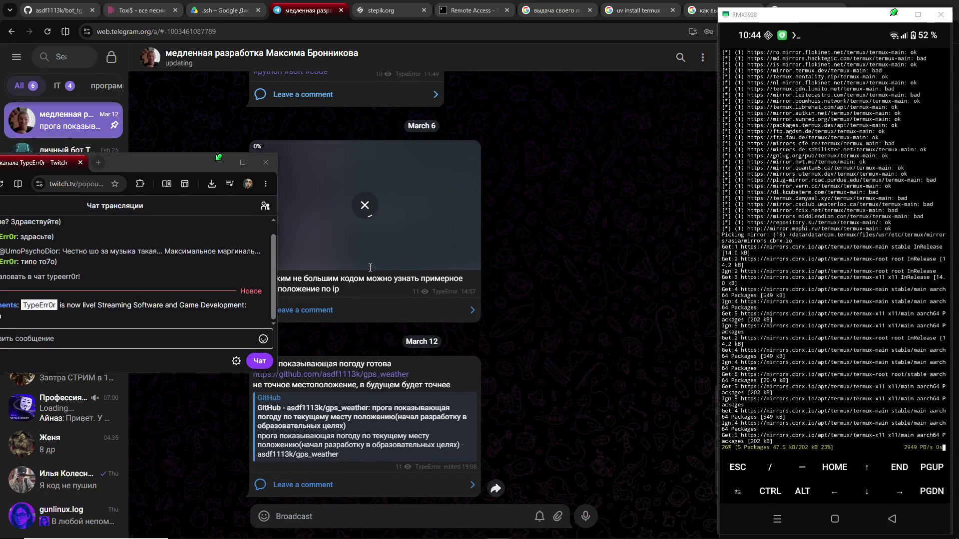
mouse_move(151, 165)
left_mouse_down()
mouse_move(430, 165)
mouse_move(487, 136)
mouse_move(515, 206)
left_mouse_up()
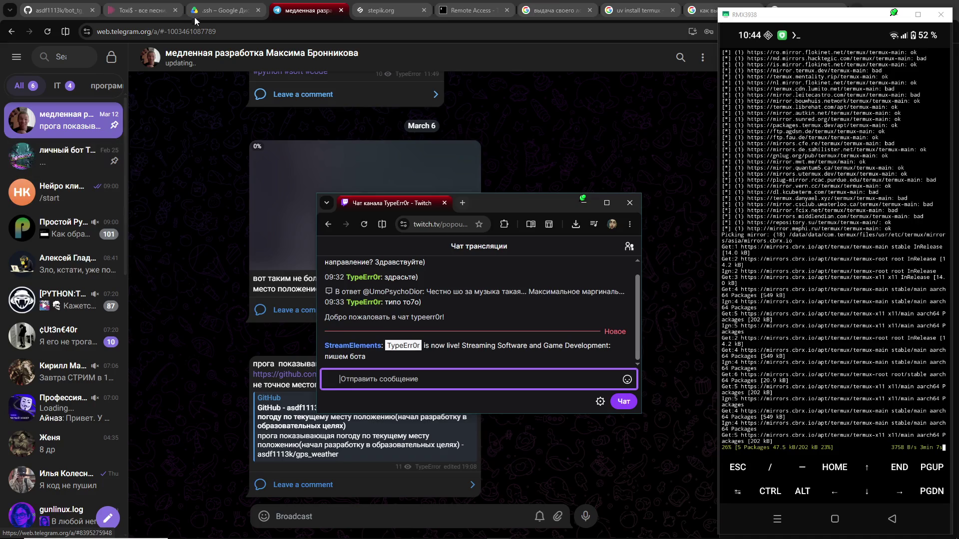
Play SAVE DAT from the hitmo Toxi$ songs page, then bring the phone mirror to the front.
left_click(142, 10)
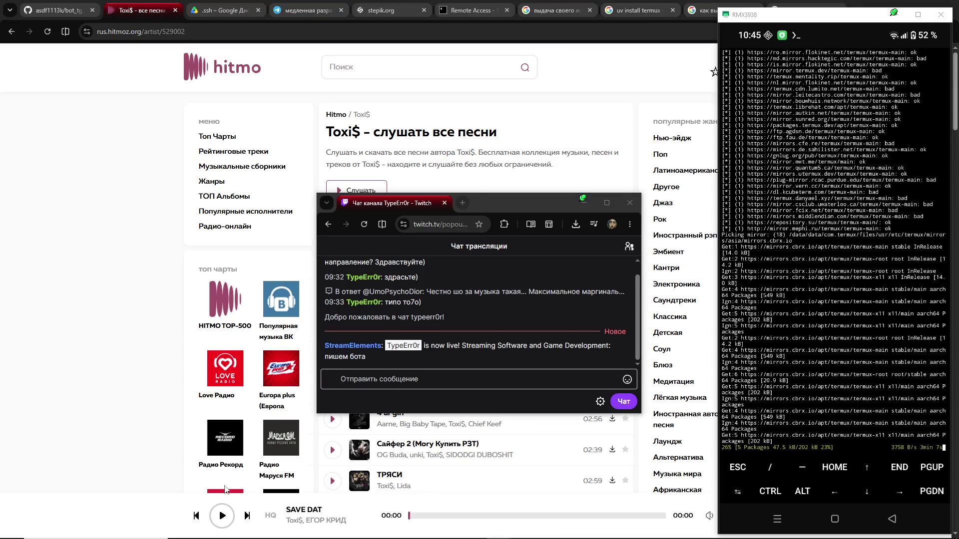
left_click(222, 522)
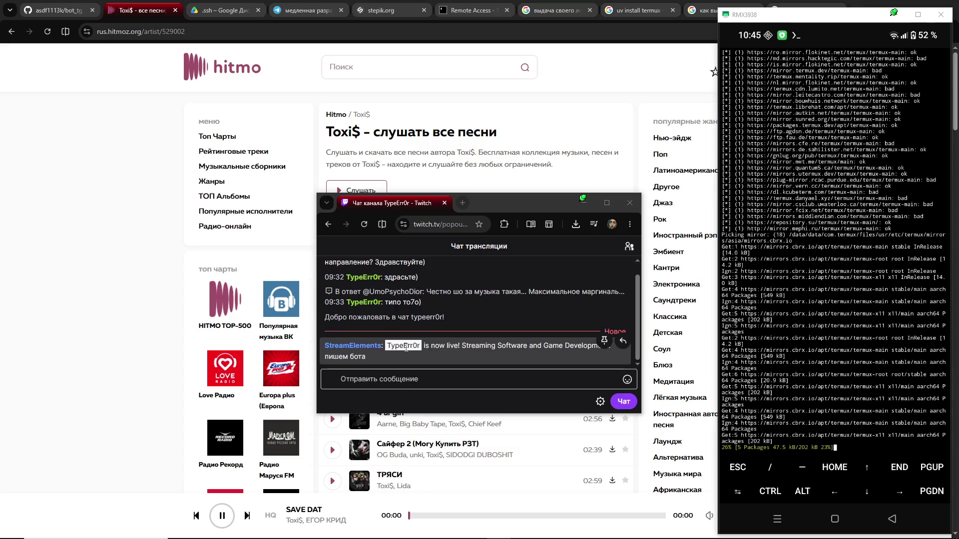
left_click_drag(491, 207, 470, 200)
left_click(883, 444)
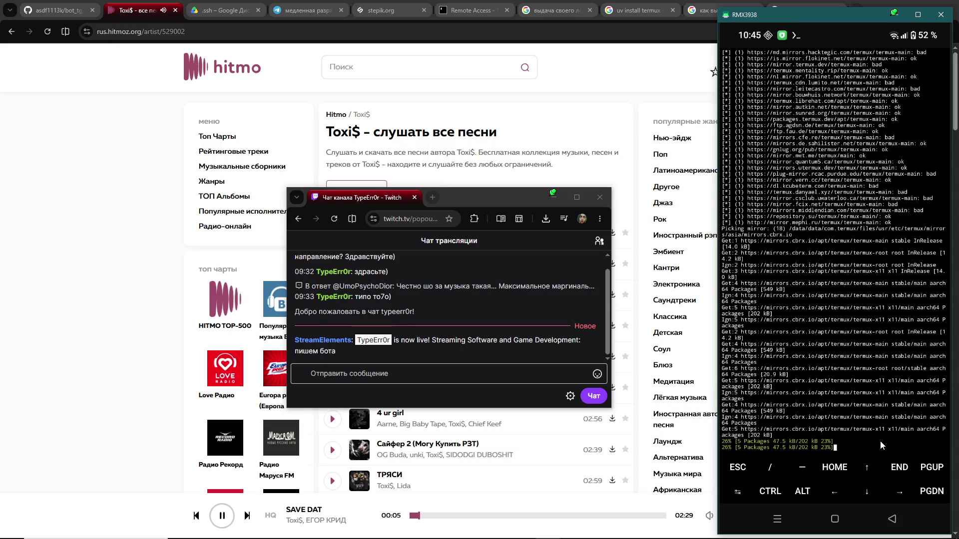
left_click(493, 533)
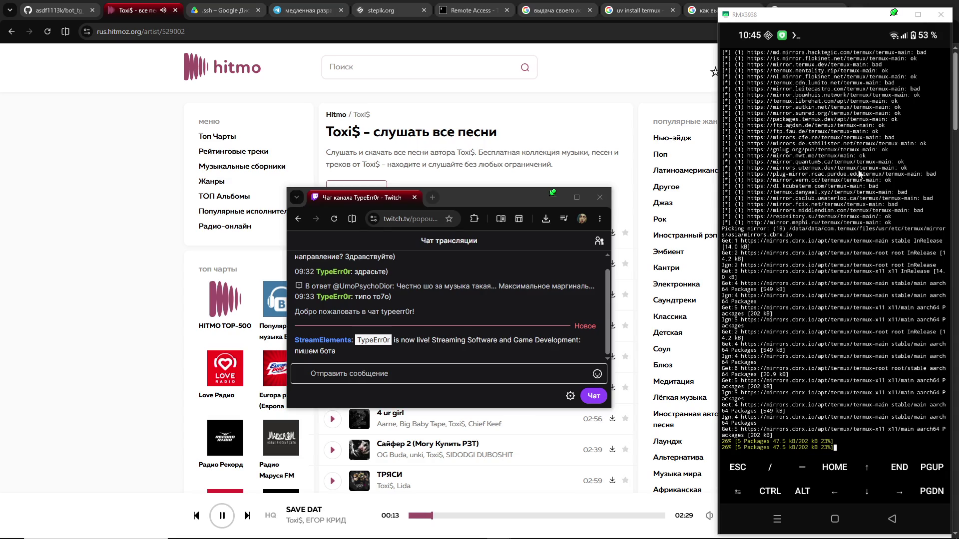
left_click(918, 39)
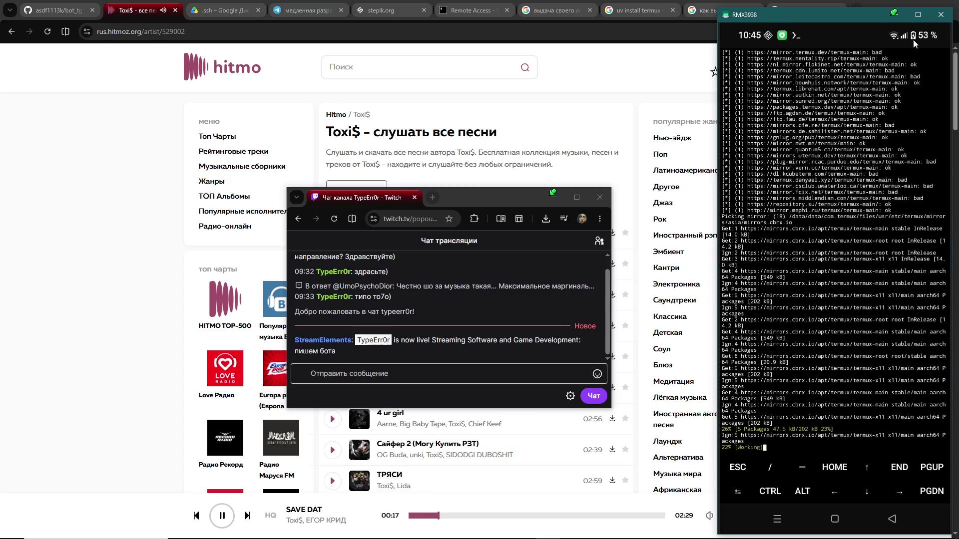
left_click_drag(912, 40, 882, 454)
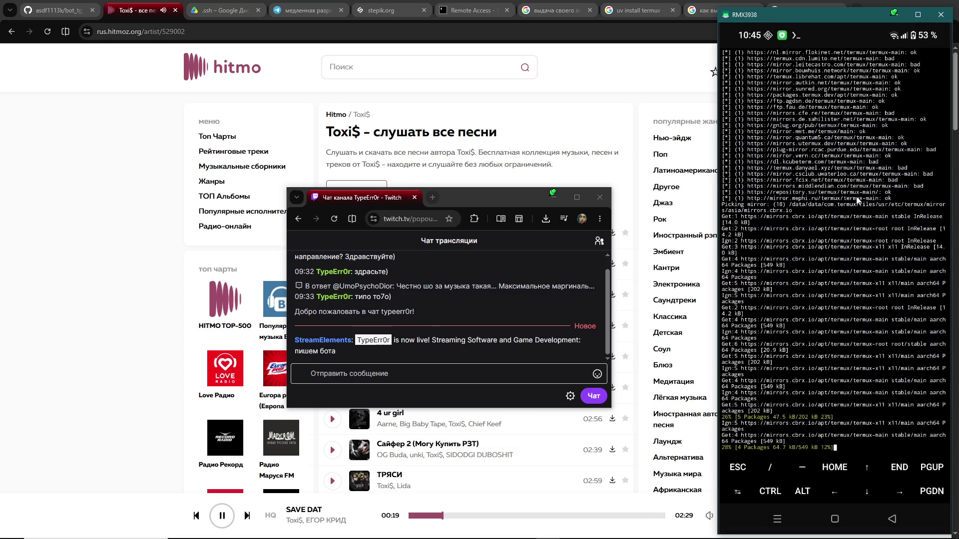
mouse_move(913, 39)
left_mouse_down()
mouse_move(889, 377)
mouse_move(851, 342)
left_mouse_up()
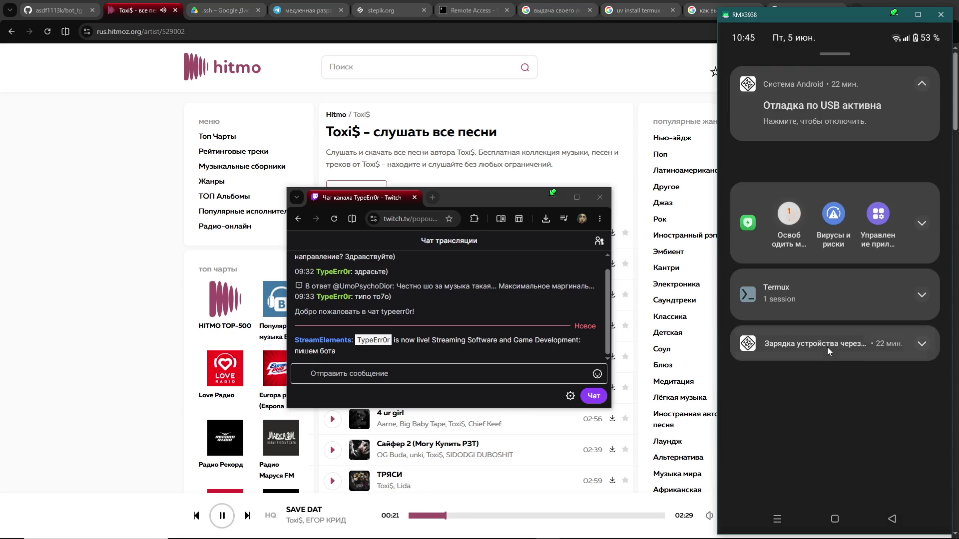
left_click_drag(840, 221, 825, 271)
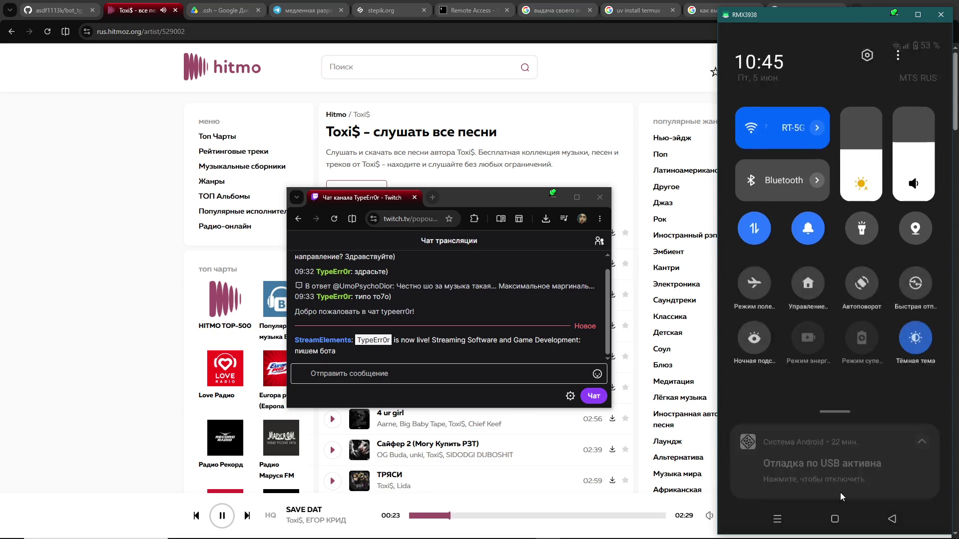
mouse_move(839, 224)
left_mouse_down()
mouse_move(816, 473)
mouse_move(819, 462)
left_mouse_up()
left_click_drag(869, 227, 846, 448)
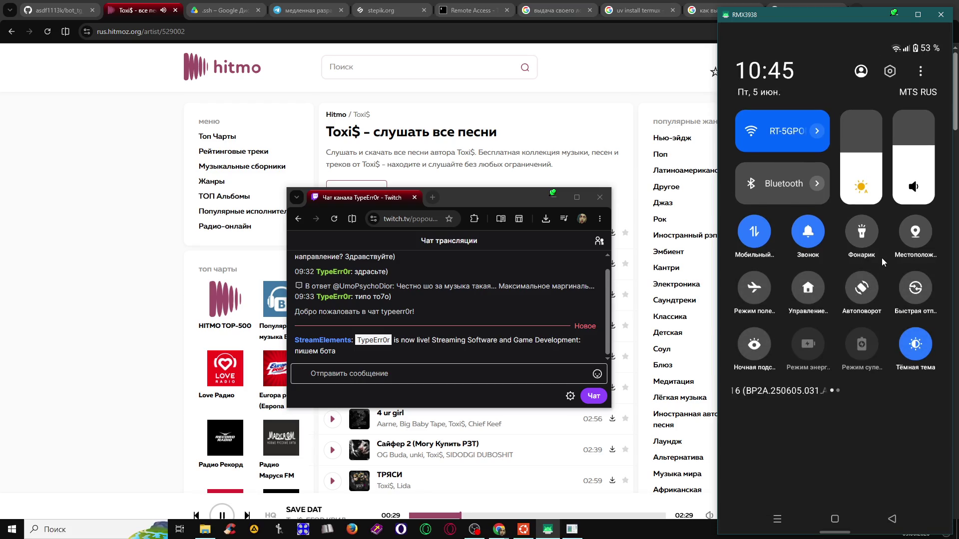
left_click_drag(881, 258, 666, 344)
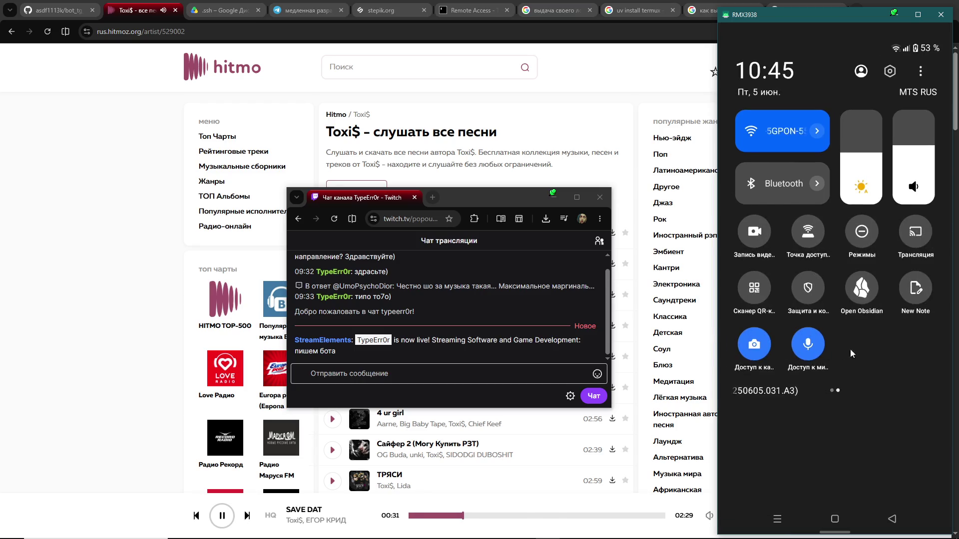
left_click_drag(850, 349, 889, 332)
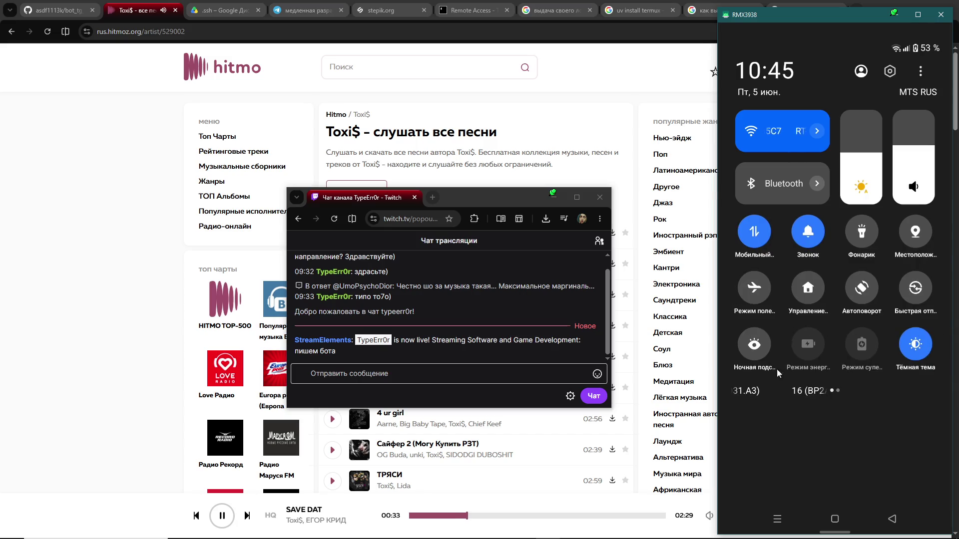
mouse_move(852, 427)
left_mouse_down()
mouse_move(837, 341)
mouse_move(856, 162)
left_mouse_up()
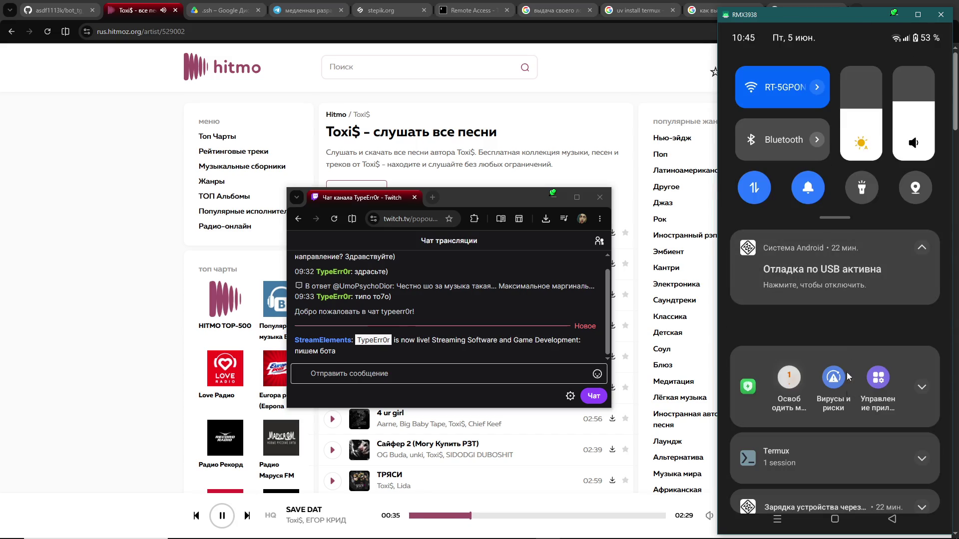
scroll(829, 239, "down", 3)
left_click(826, 245)
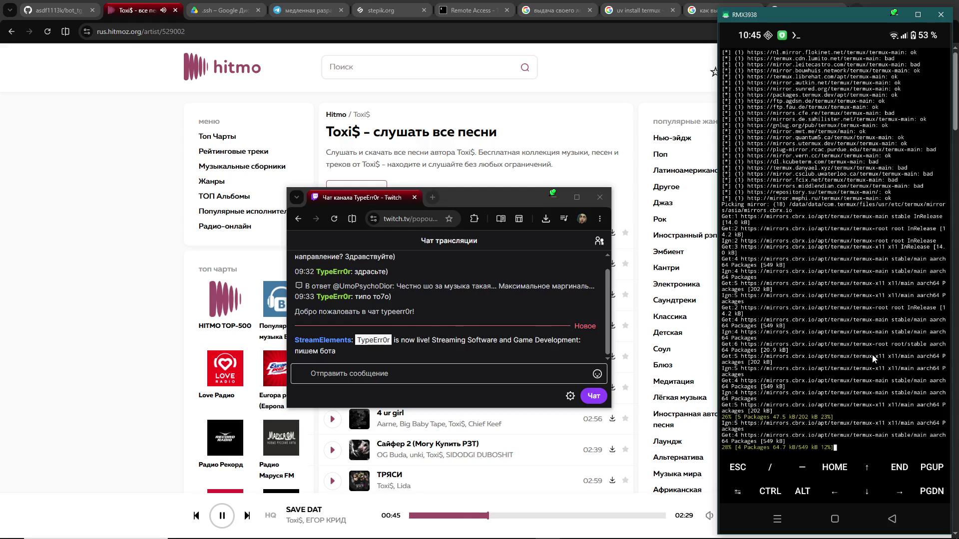
Type the message «прога для управления телефоном по usb» in the channel's Broadcast field.
left_click(320, 5)
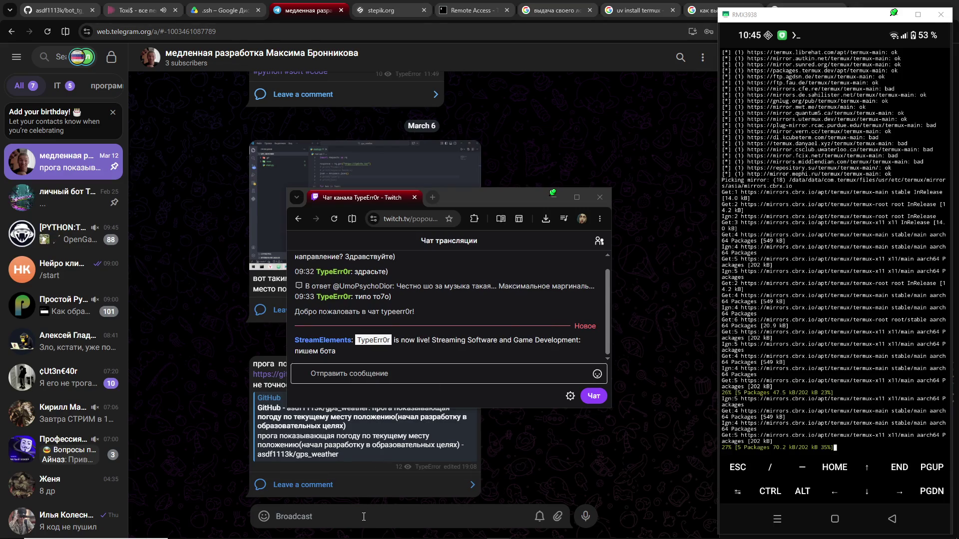
type("р")
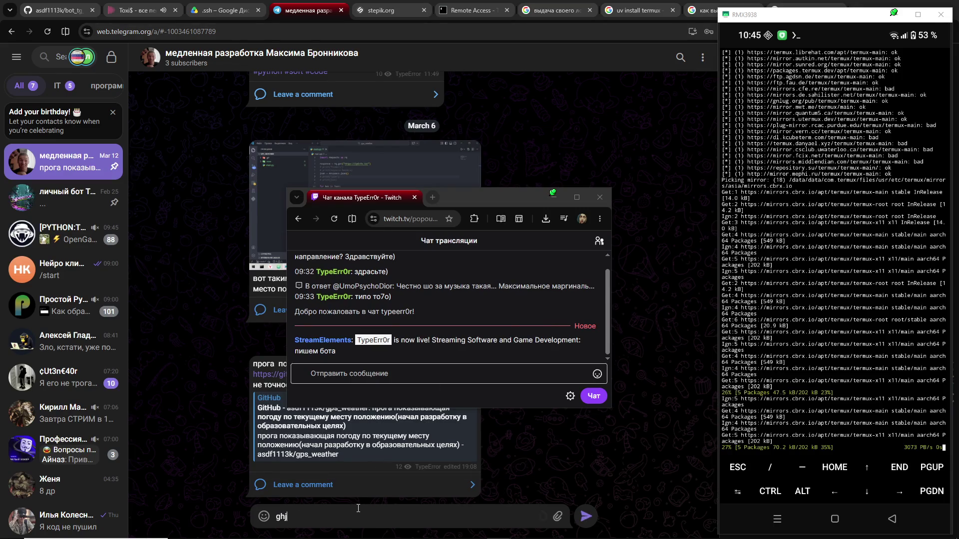
key("BackSpace")
type("прога ")
type("к")
type("авления ")
type("телефоном")
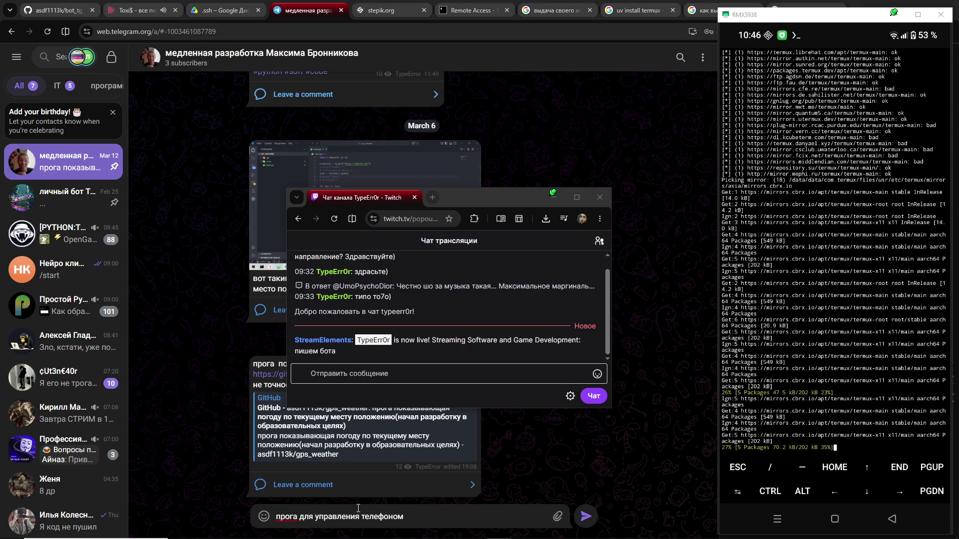
type("usb")
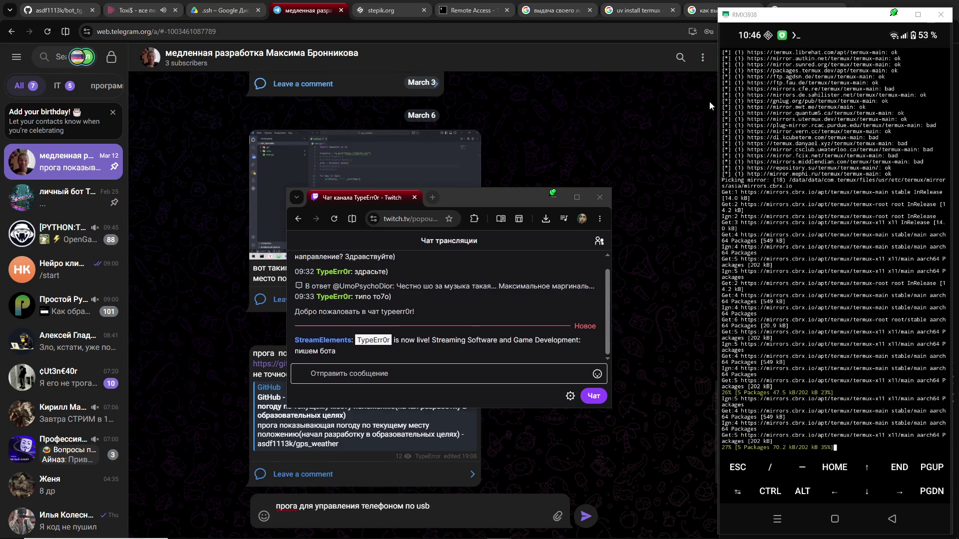
Paste the Genymobile/scrcpy GitHub link under the message and send the post.
left_click(702, 10)
left_click(825, 5)
left_click(265, 32)
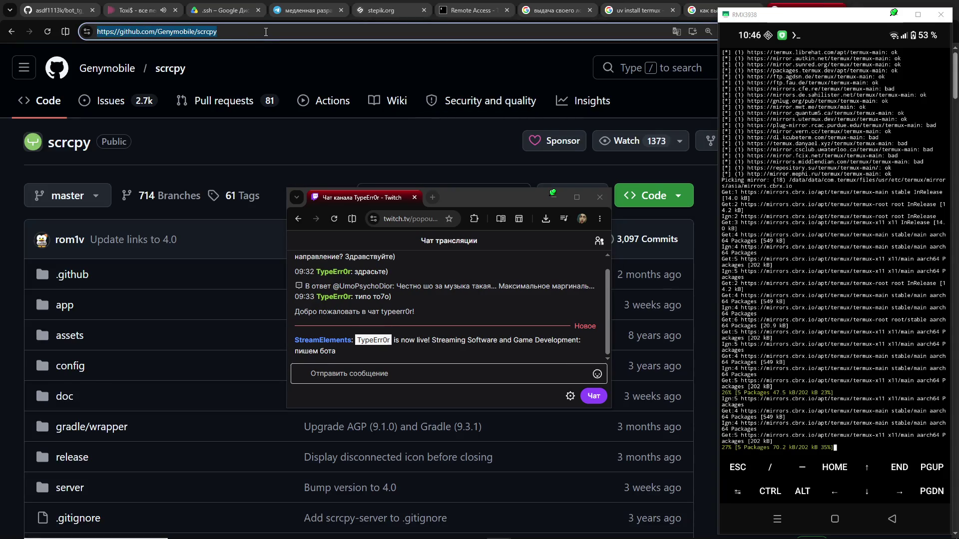
left_click(307, 10)
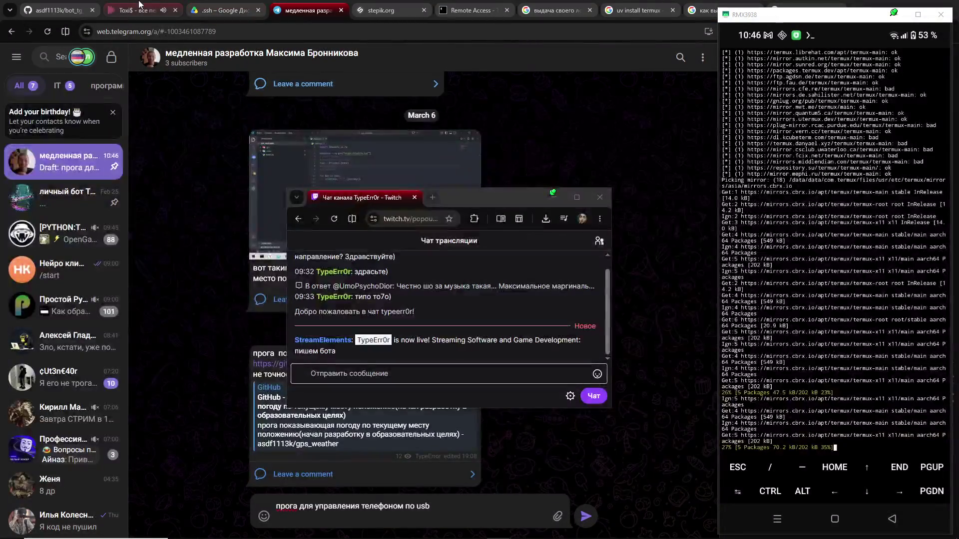
type("https://github.com/Genymobile/scrcpy")
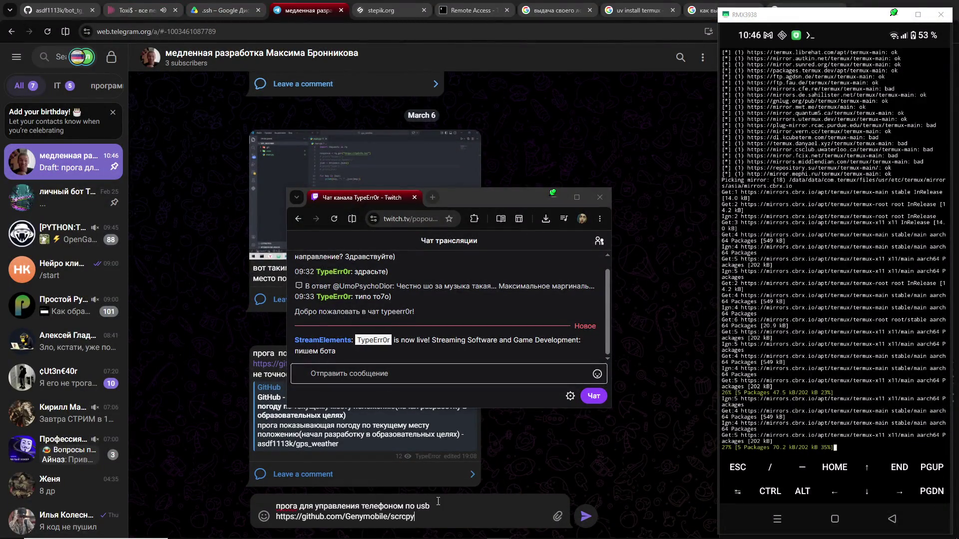
key("Return")
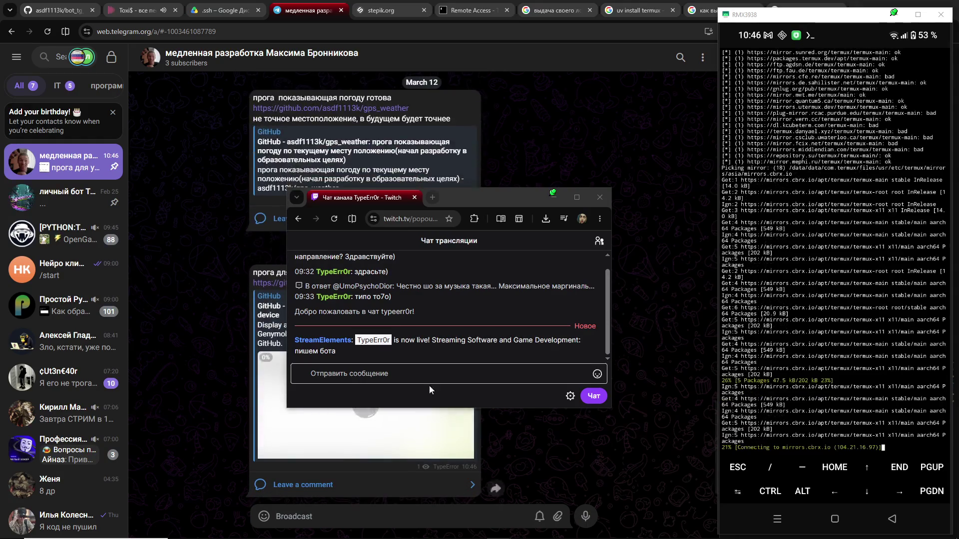
mouse_move(479, 199)
left_mouse_down()
mouse_move(571, 46)
mouse_move(471, 133)
left_mouse_up()
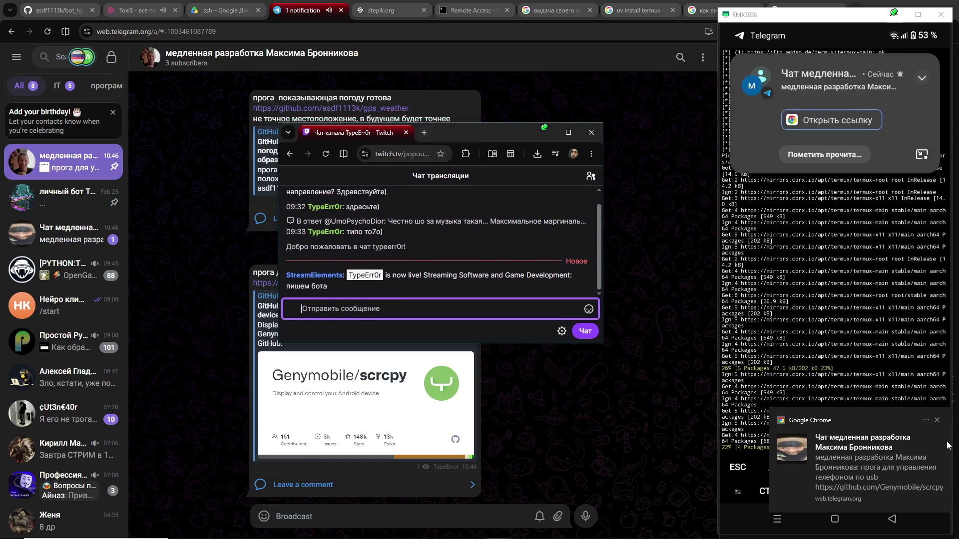
Dismiss the Chrome toast, open the channel post notification on the phone, then show recent apps.
left_click(937, 421)
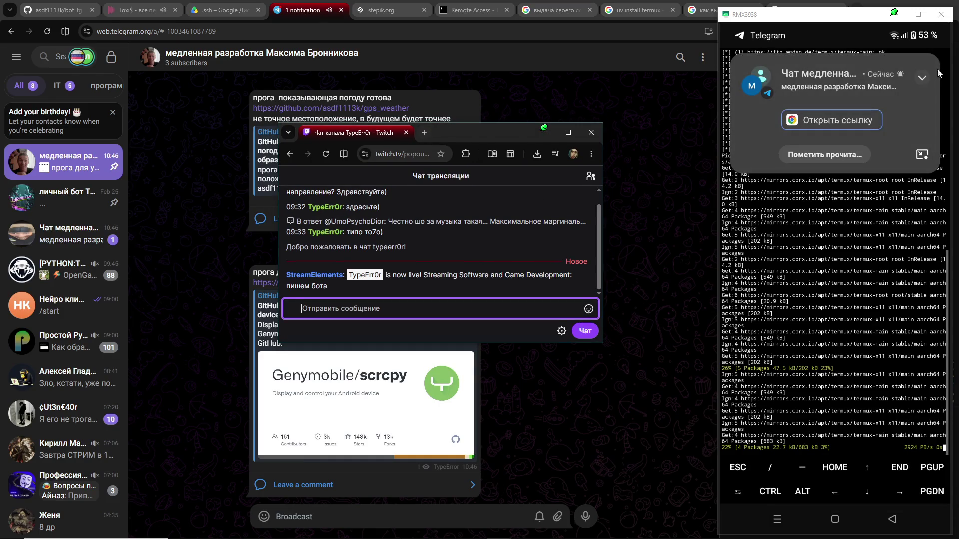
left_click(774, 86)
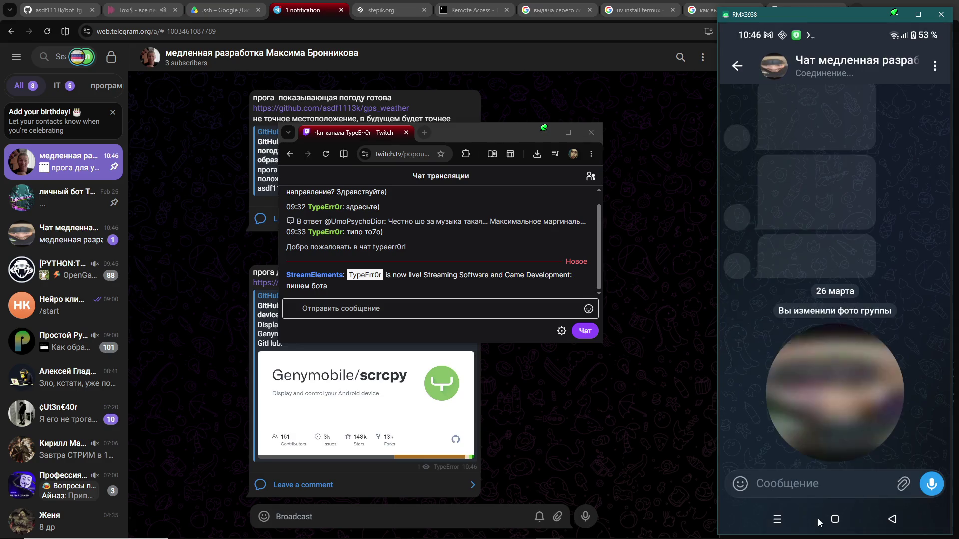
middle_click(790, 511)
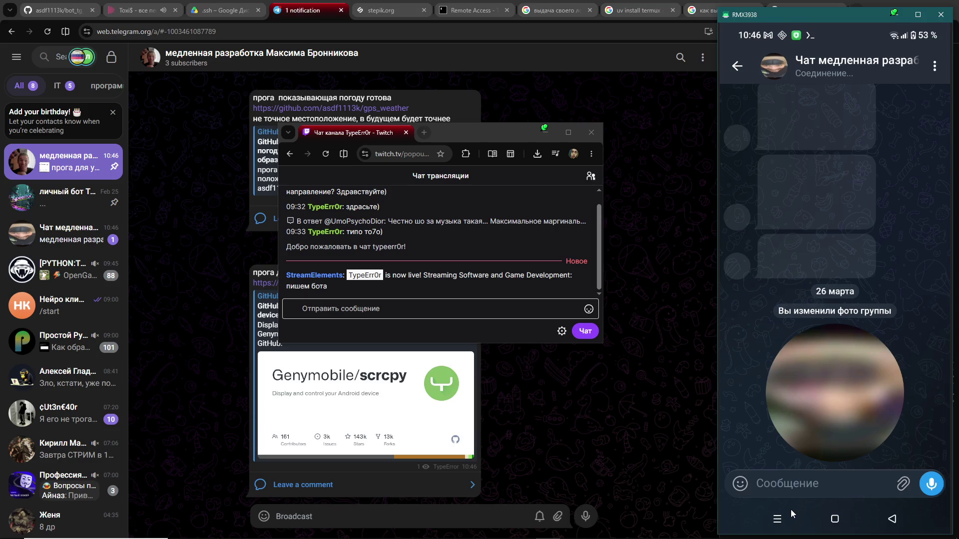
left_click(790, 509)
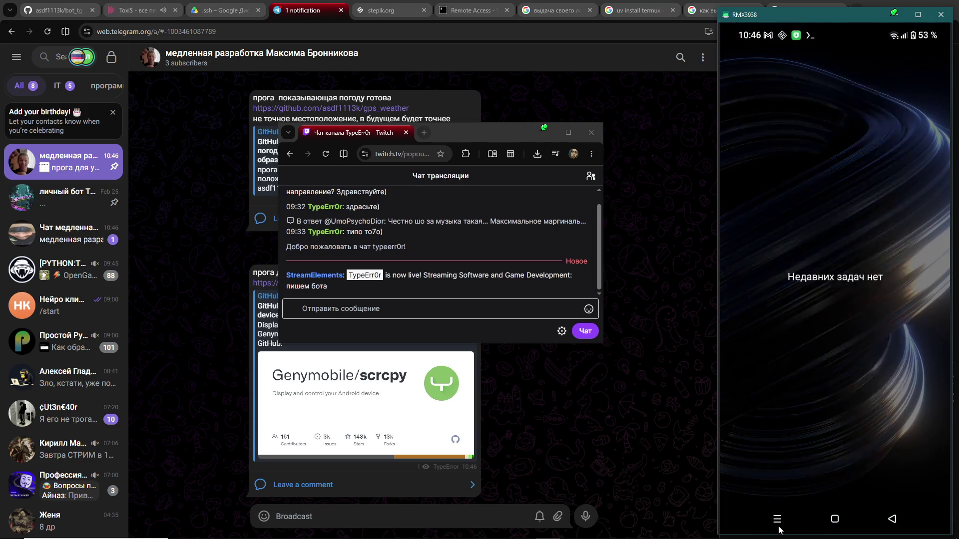
Close Telegram from recent apps, reopen Termux, and hide the keyboard to see the pkg update output.
left_click_drag(852, 359, 861, 40)
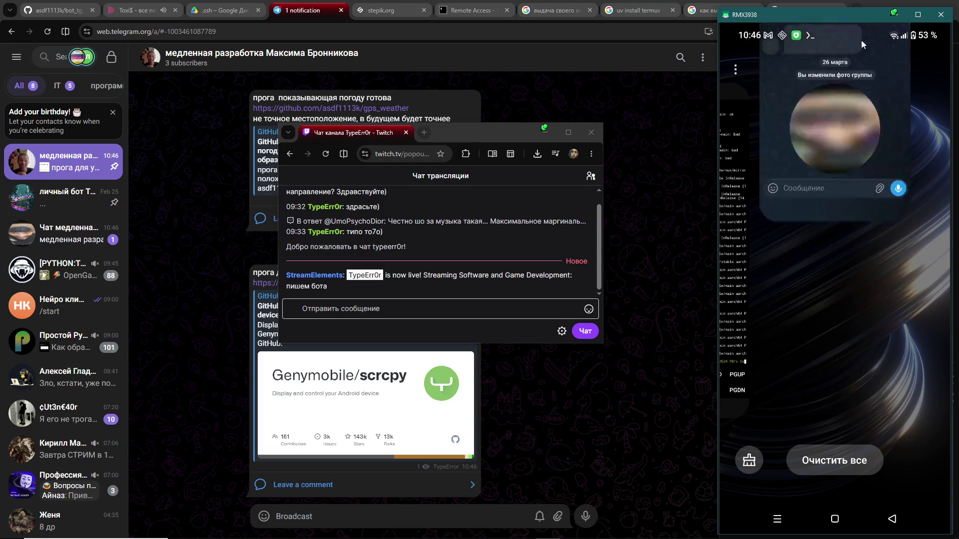
left_click(828, 298)
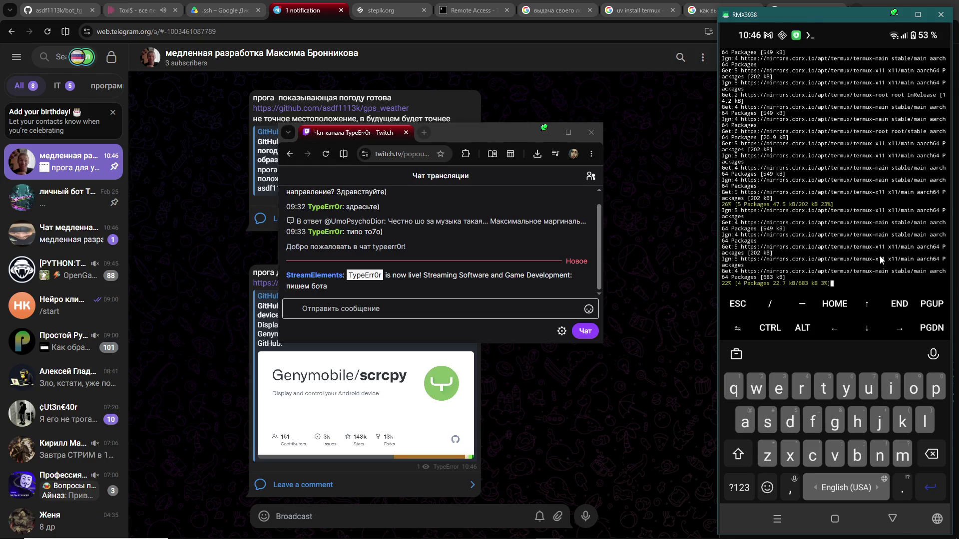
key("Return")
key("ctrl+z")
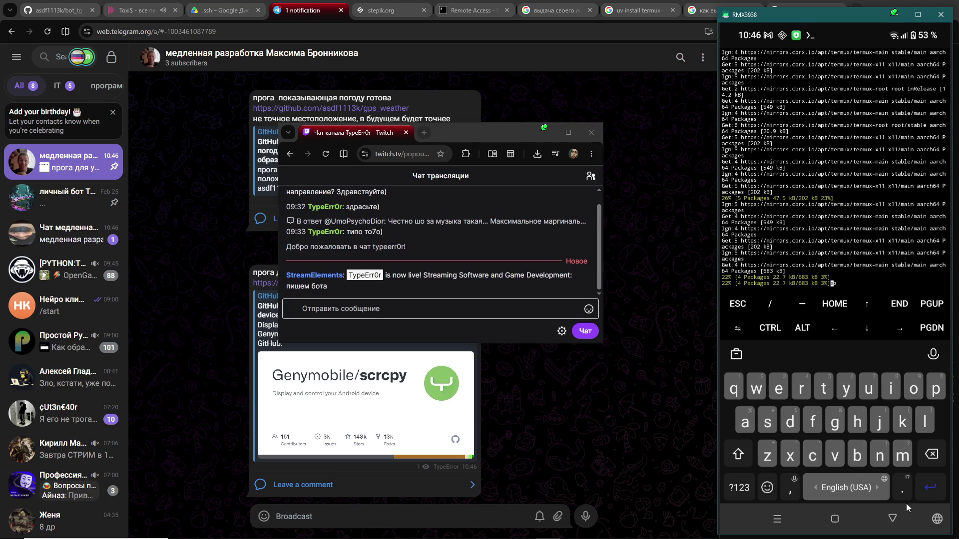
right_click(939, 523)
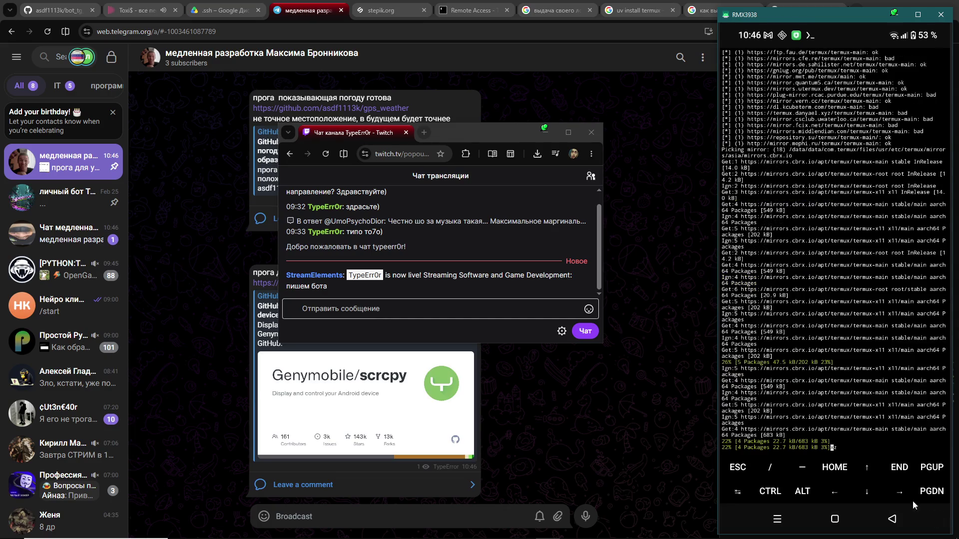
left_click(816, 387)
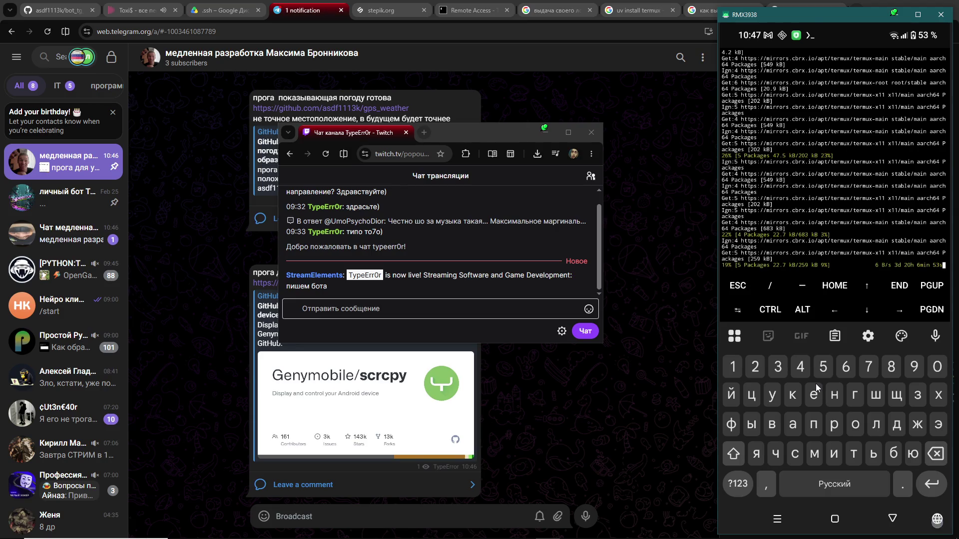
right_click(816, 387)
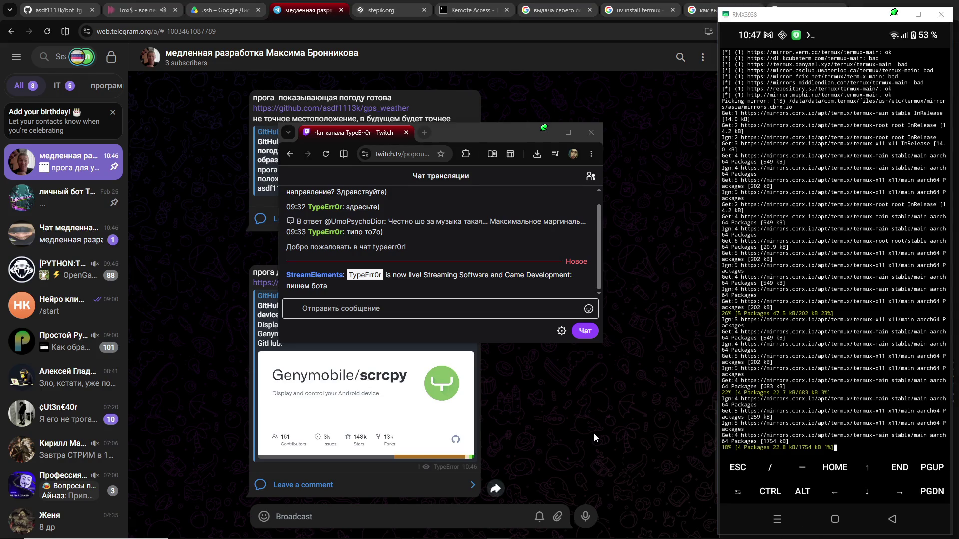
key("super+e")
mouse_move(455, 140)
left_mouse_down()
mouse_move(677, 28)
mouse_move(823, 20)
left_mouse_up()
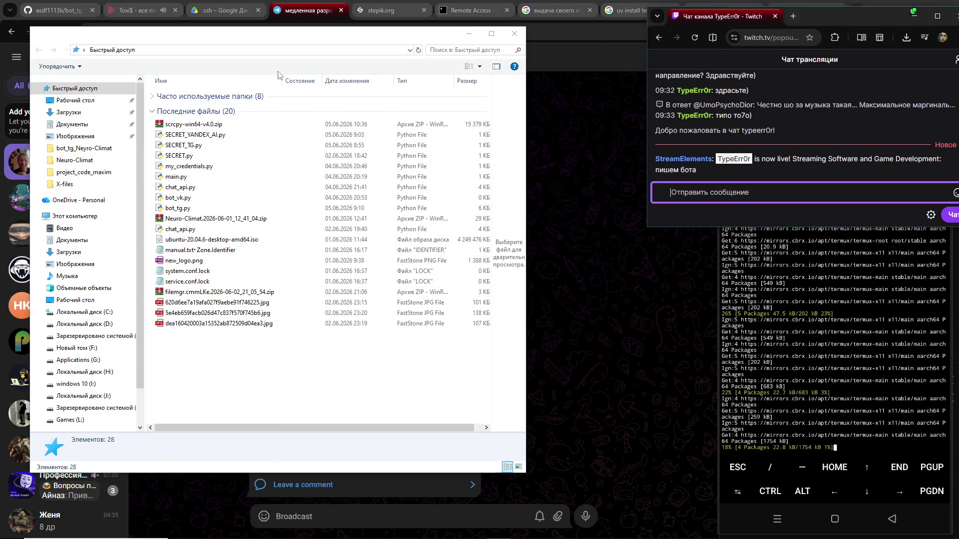
Browse from This PC to the Ubuntu Linux root (22 items), close Explorer and centre the Twitch chat.
left_click(62, 216)
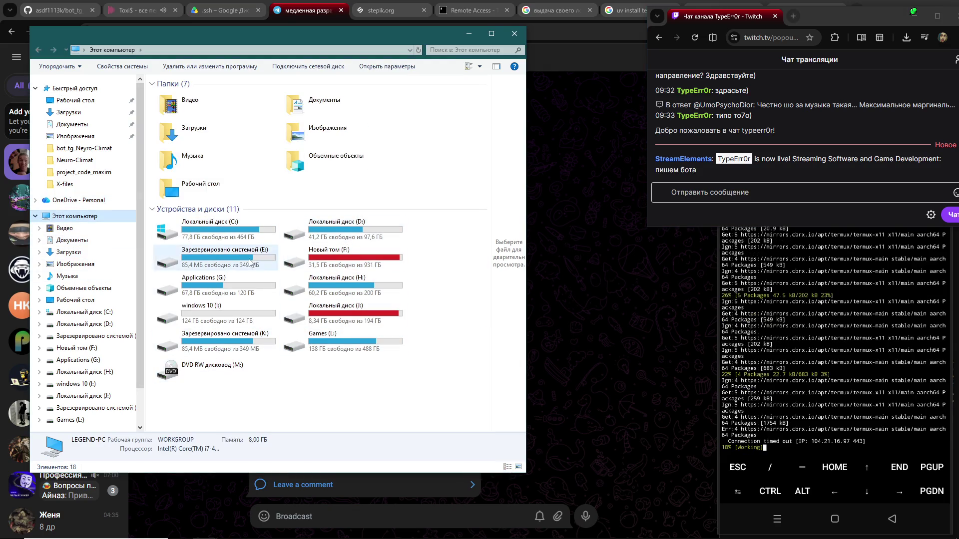
scroll(92, 386, "down", 2)
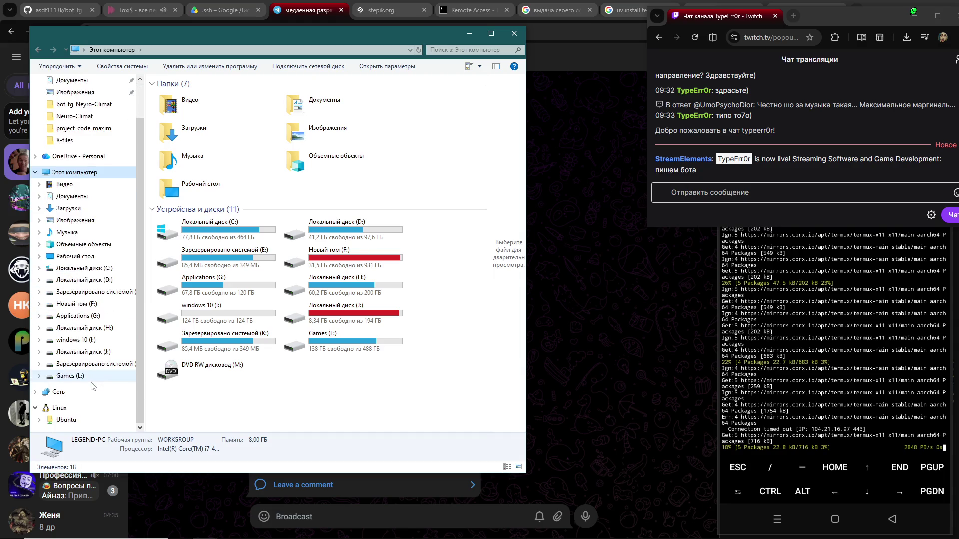
left_click(67, 420)
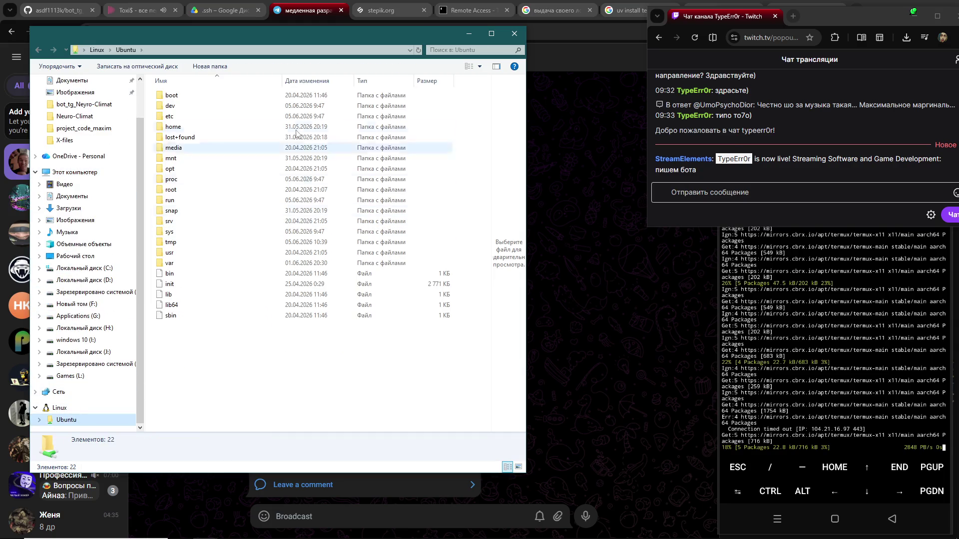
left_click(518, 39)
mouse_move(837, 23)
left_mouse_down()
mouse_move(668, 107)
mouse_move(708, 93)
left_mouse_up()
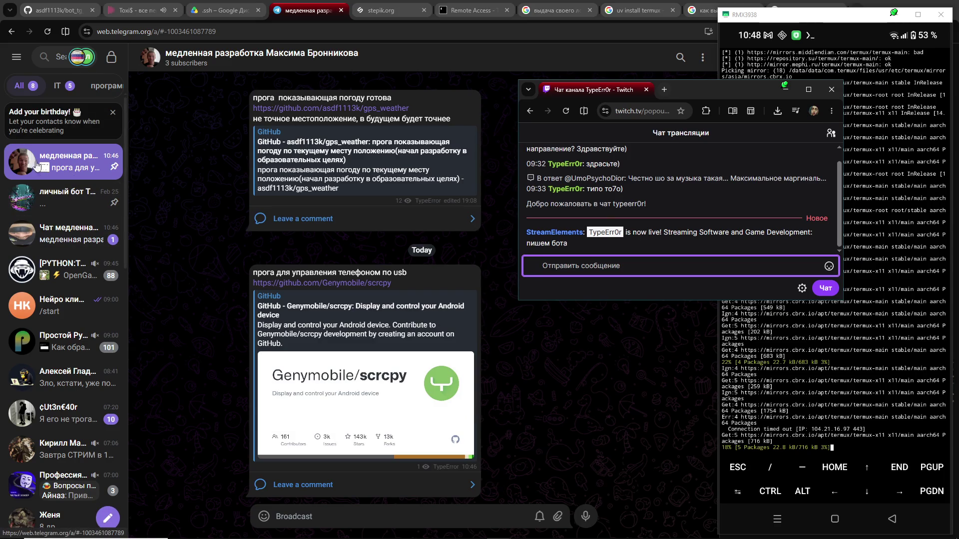
View the channel photo, peek at the ⋮ channel menu, and move the Twitch chat popup up and right.
left_click(150, 58)
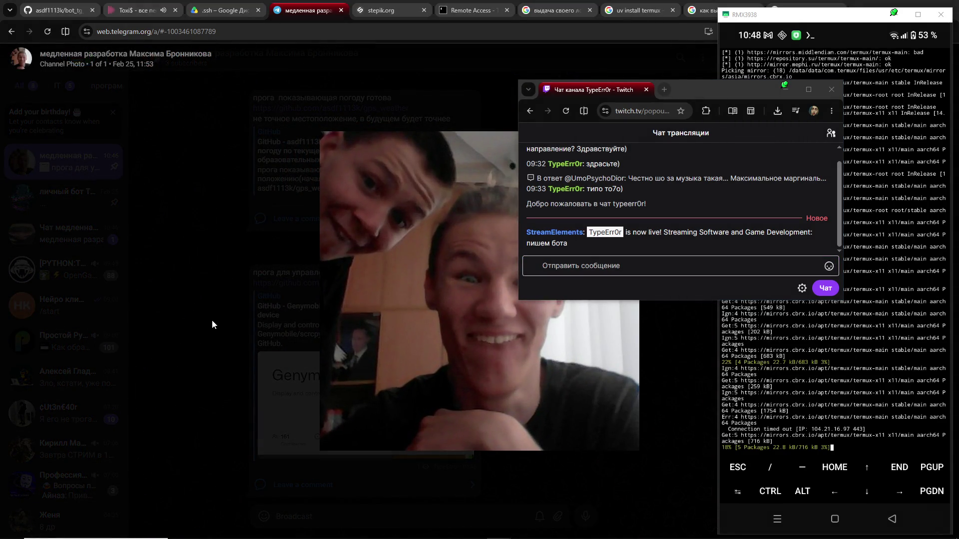
left_click(212, 319)
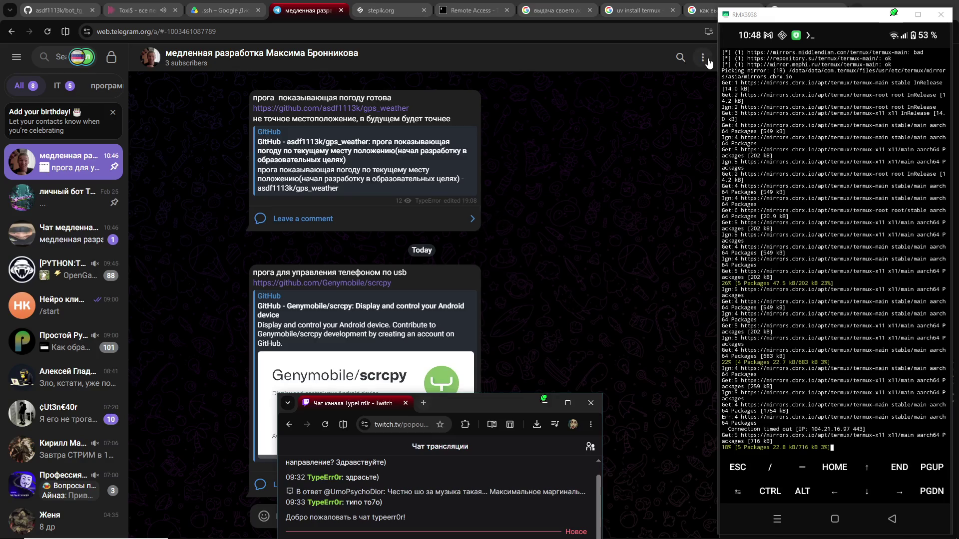
left_click(703, 57)
left_click(648, 93)
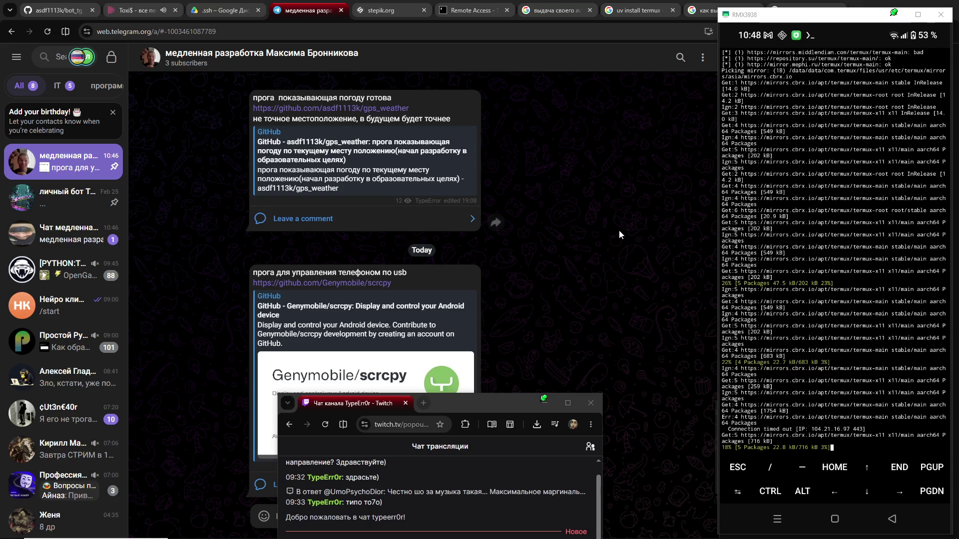
mouse_move(487, 400)
left_mouse_down()
mouse_move(599, 329)
mouse_move(833, 400)
mouse_move(919, 350)
mouse_move(852, 211)
mouse_move(861, 209)
left_mouse_up()
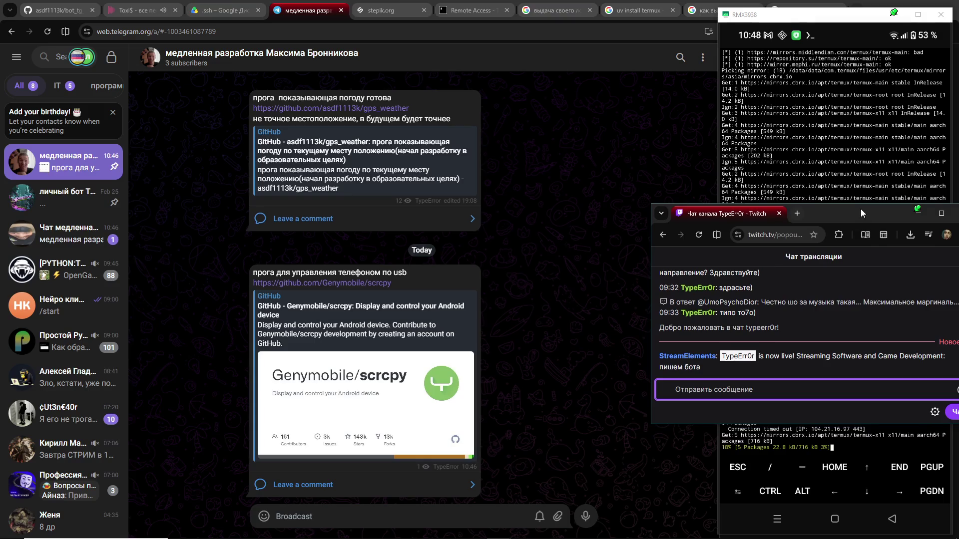
left_click(702, 58)
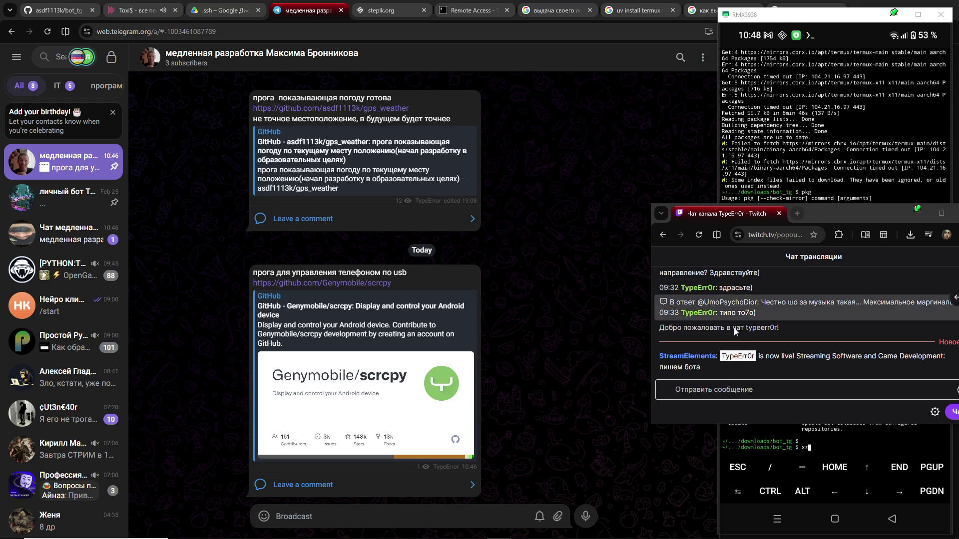
Move the Twitch chat to the lower middle and clear the Termux screen.
mouse_move(838, 214)
left_mouse_down()
mouse_move(604, 225)
mouse_move(389, 355)
left_mouse_up()
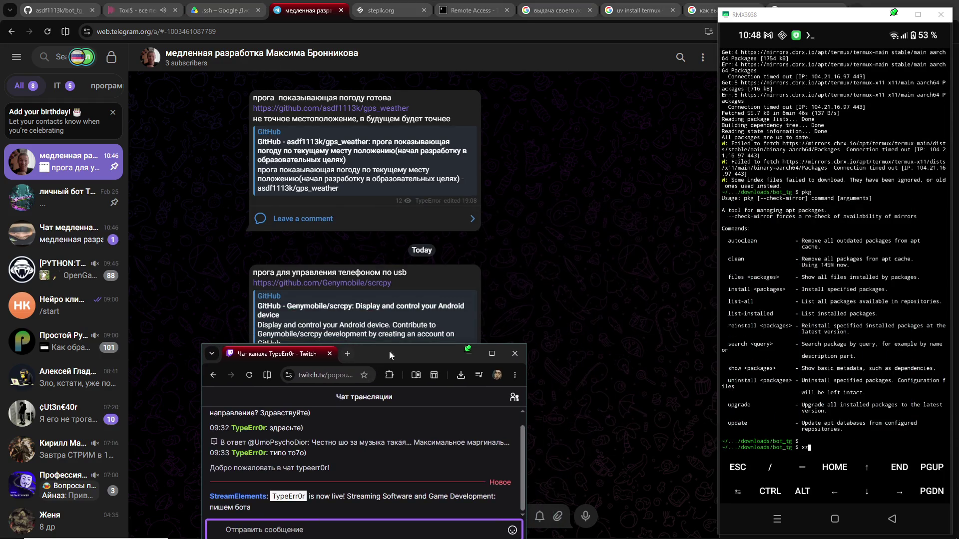
left_click(862, 395)
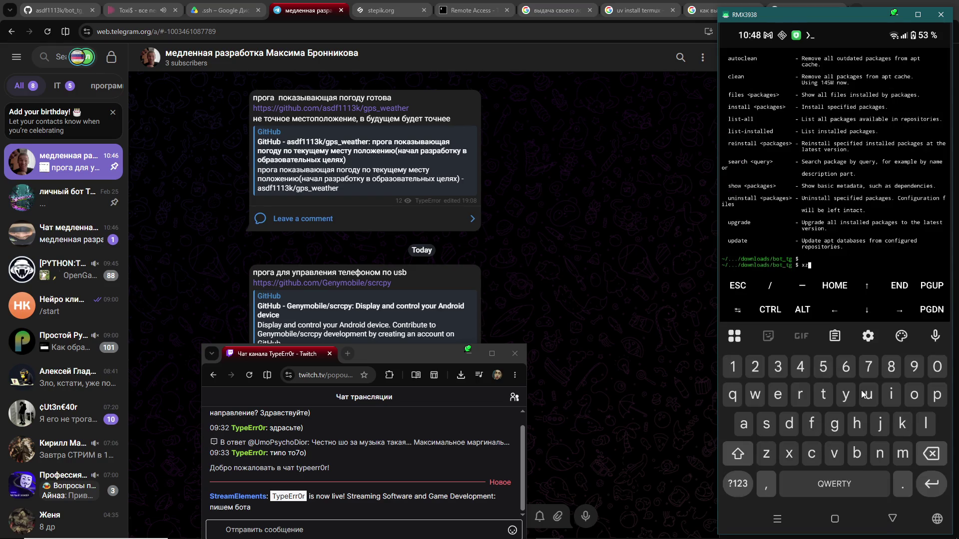
type("lear")
key("Return")
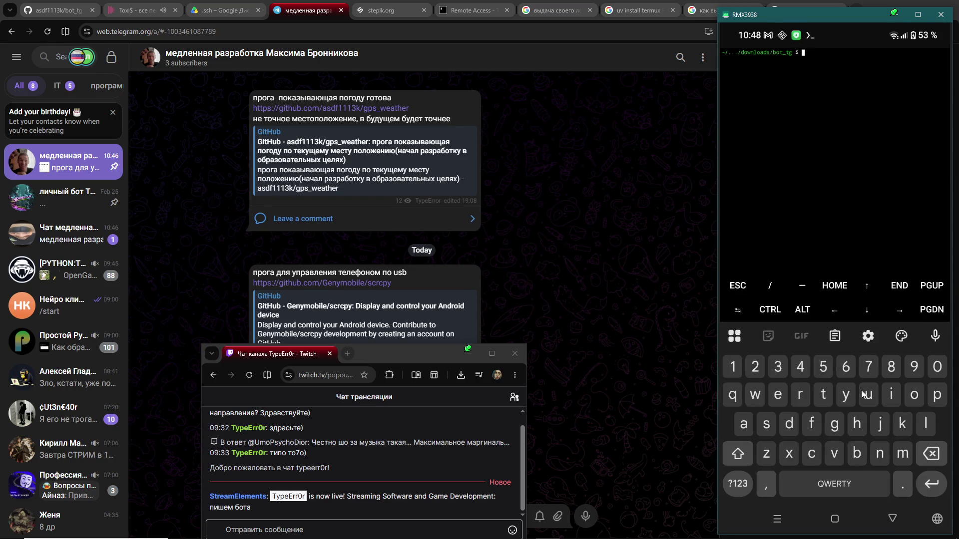
List the bot_tg files, start pkg upgrade -y, and maximize the Twitch chat popout.
key("Return")
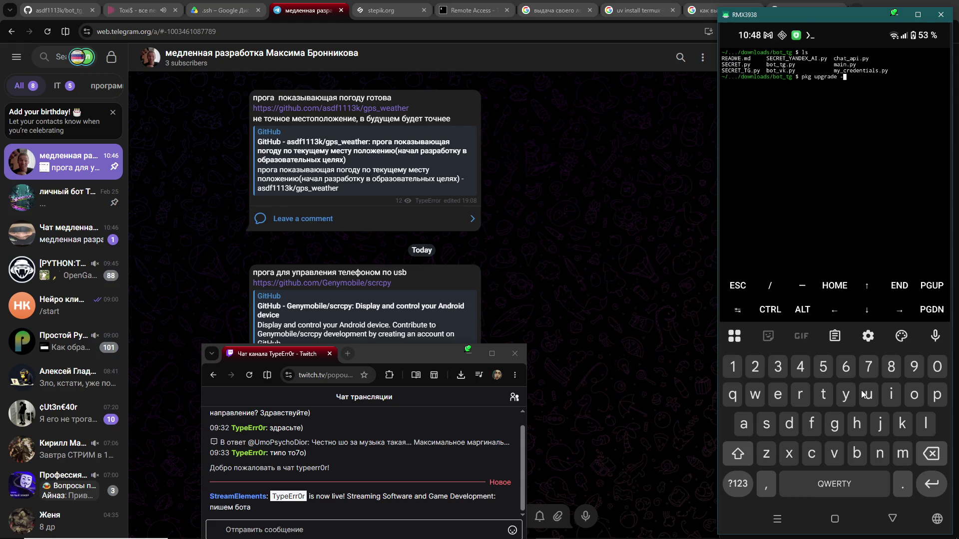
key("Return")
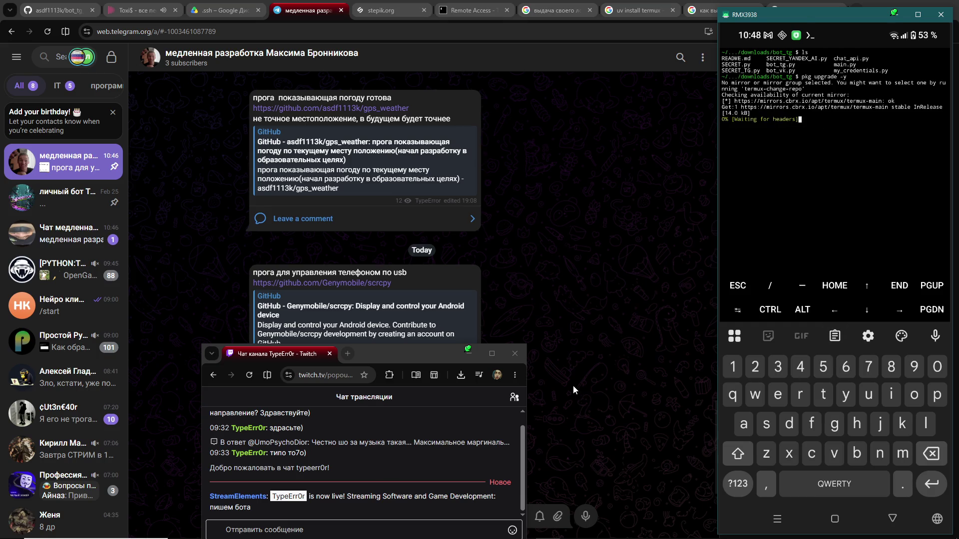
double_click(429, 352)
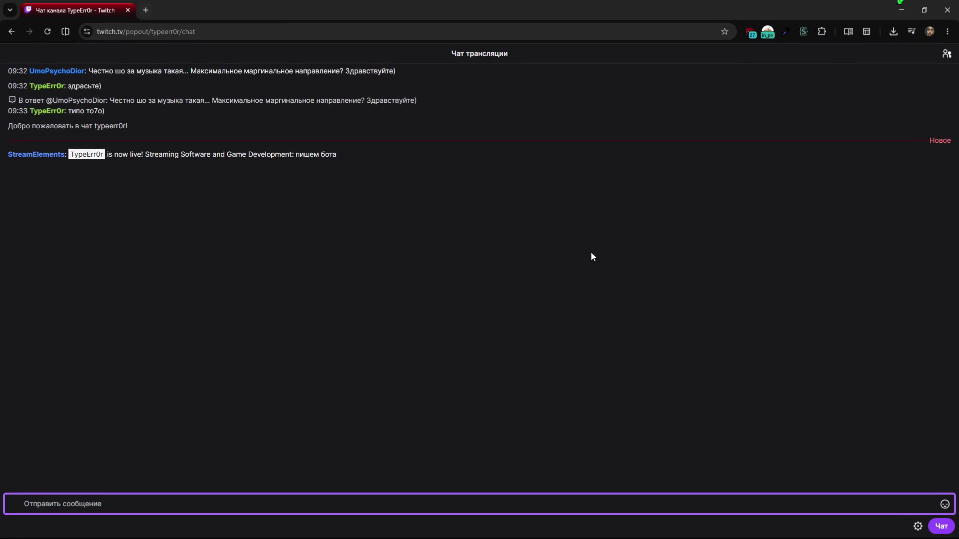
Restore the Twitch popout from full screen, toggle the phone keyboard, and place the chat top right.
double_click(619, 17)
mouse_move(418, 346)
left_mouse_down()
mouse_move(573, 199)
mouse_move(630, 201)
mouse_move(580, 131)
left_mouse_up()
left_click(934, 518)
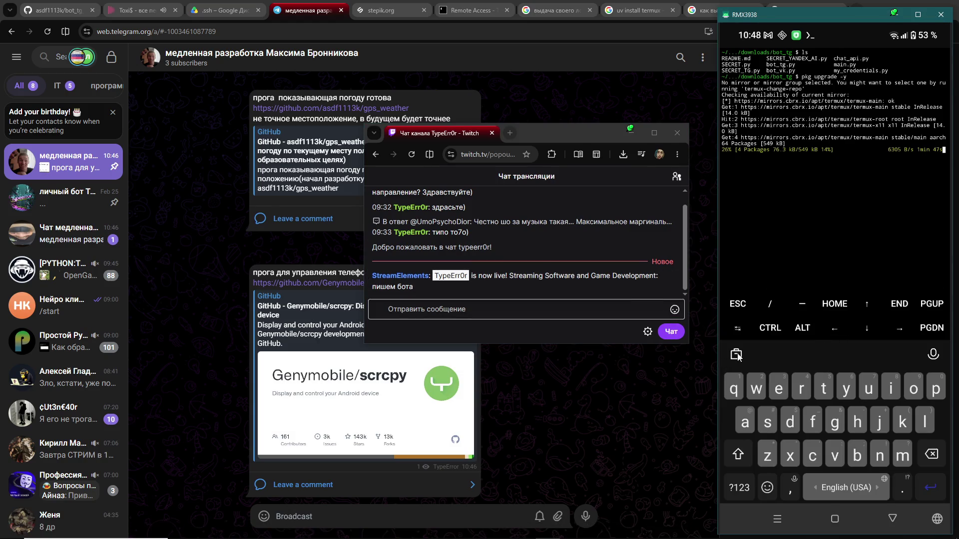
left_click(892, 519)
left_click(853, 269)
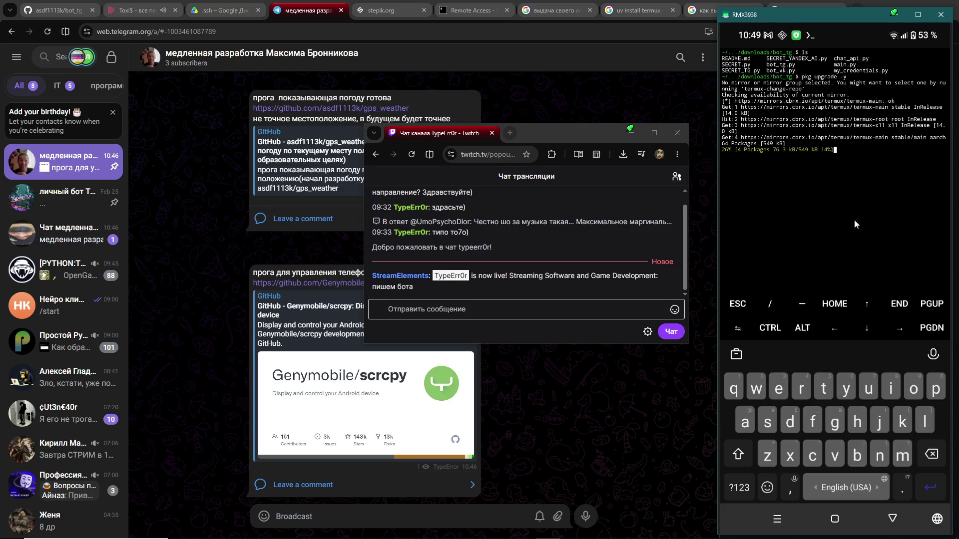
left_click(897, 514)
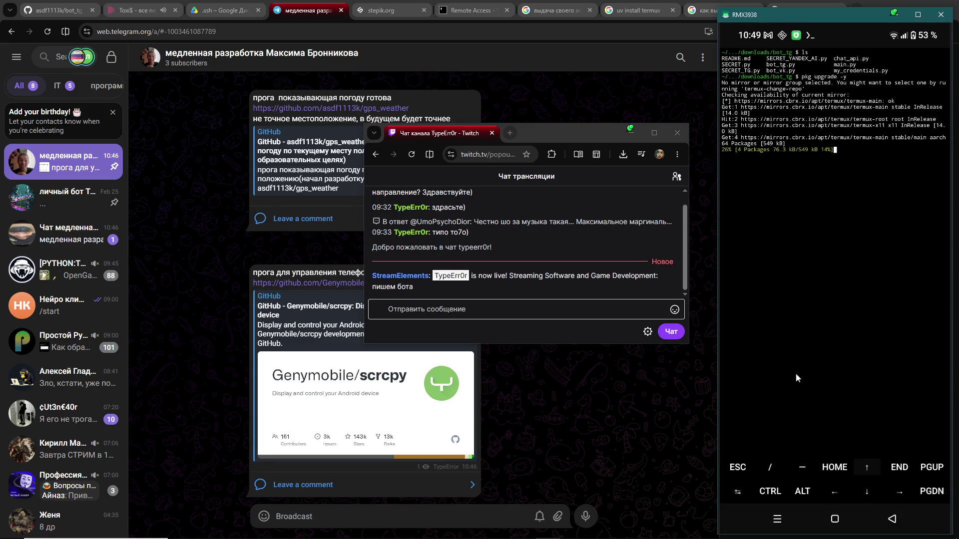
mouse_move(540, 130)
left_mouse_down()
mouse_move(600, 88)
mouse_move(598, 65)
mouse_move(581, 66)
mouse_move(686, 52)
left_mouse_up()
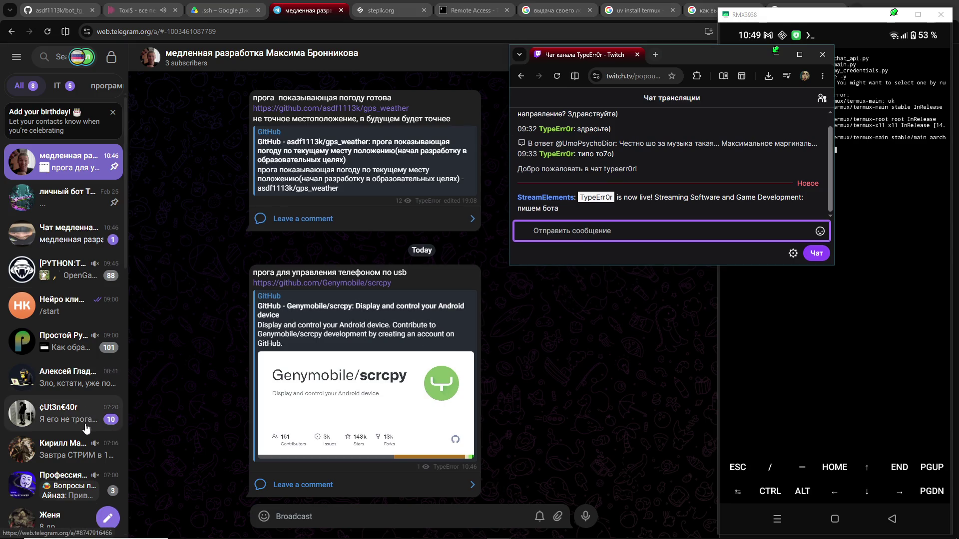
Watch a contact's story with sound on, moving the Twitch chat to the bottom left.
scroll(96, 408, "up", 2)
left_click(95, 94)
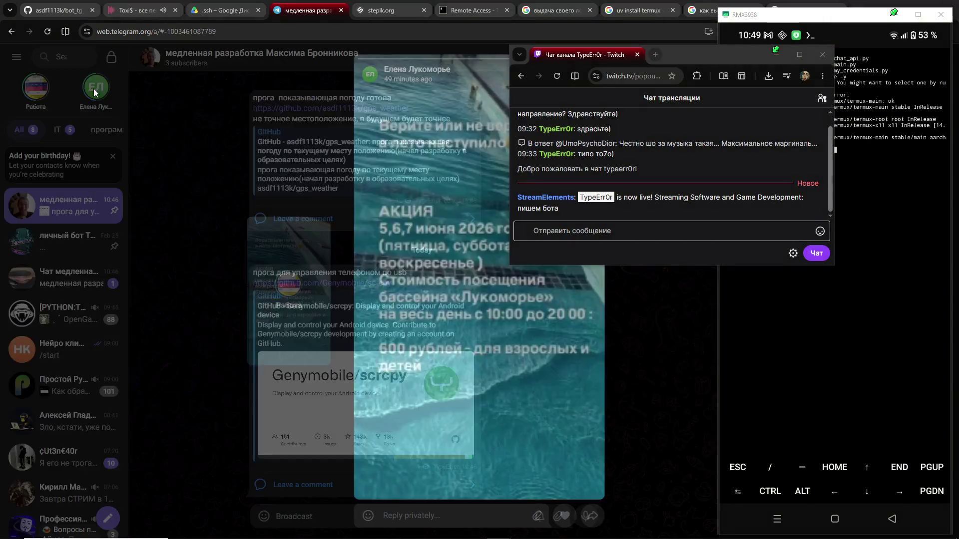
mouse_move(692, 53)
left_mouse_down()
mouse_move(106, 241)
mouse_move(120, 356)
mouse_move(153, 378)
left_mouse_up()
left_click(571, 75)
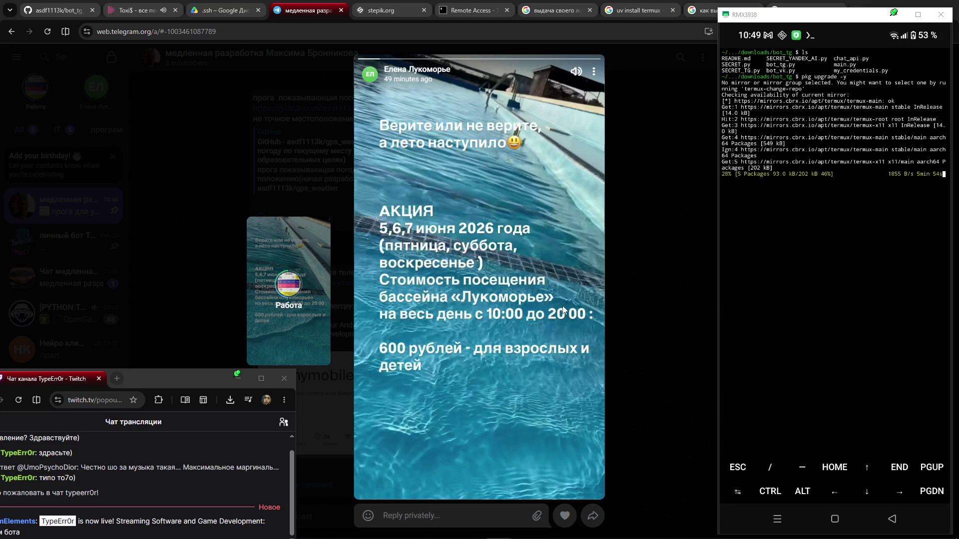
left_click(563, 263)
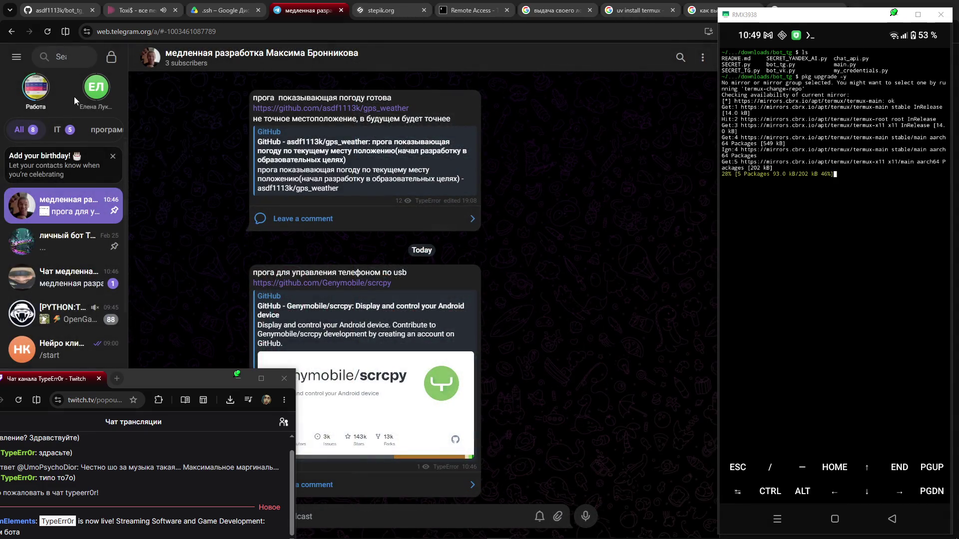
View the Работа channel's story, then bring the Twitch chat over the channel feed.
left_click(40, 92)
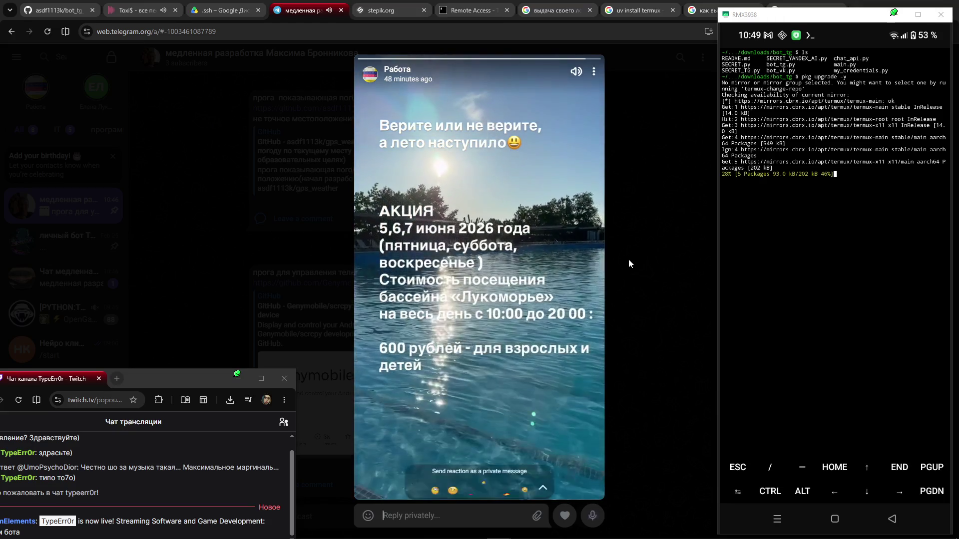
left_click(658, 279)
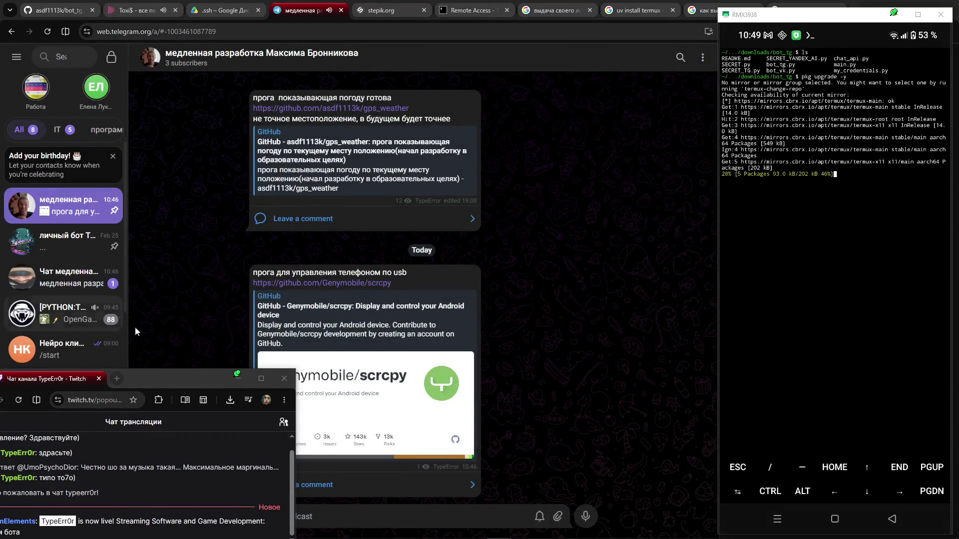
mouse_move(149, 383)
left_mouse_down()
mouse_move(426, 217)
mouse_move(520, 113)
left_mouse_up()
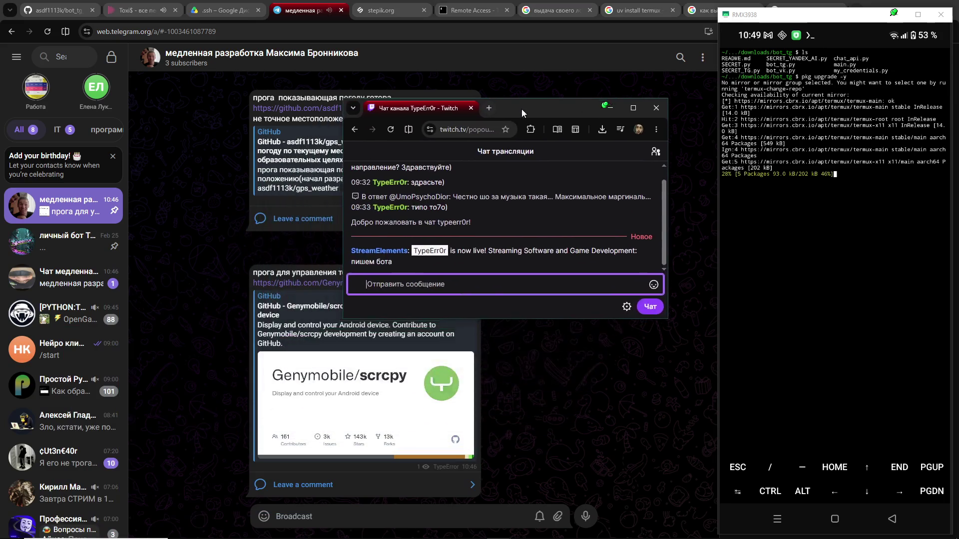
Open the BotFather chat, then switch to the stepik.org tab and move the Twitch chat bottom-left.
scroll(60, 379, "down", 5)
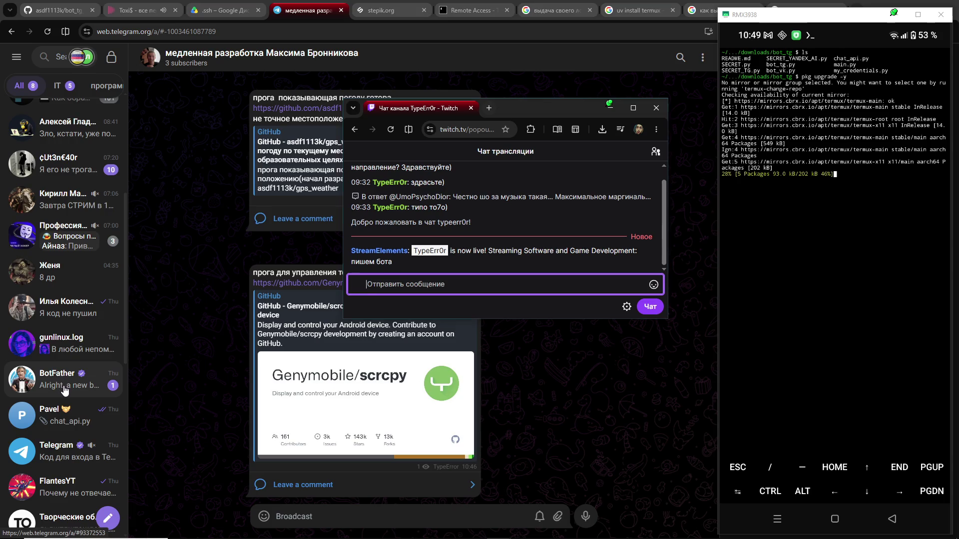
left_click(65, 390)
scroll(78, 382, "down", 4)
scroll(78, 382, "down", 15)
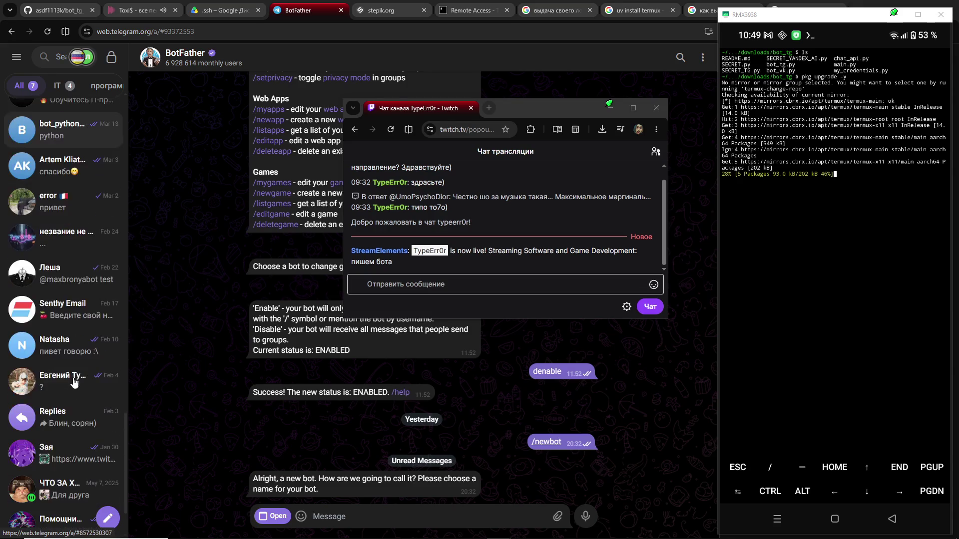
scroll(74, 381, "up", 15)
scroll(72, 381, "up", 10)
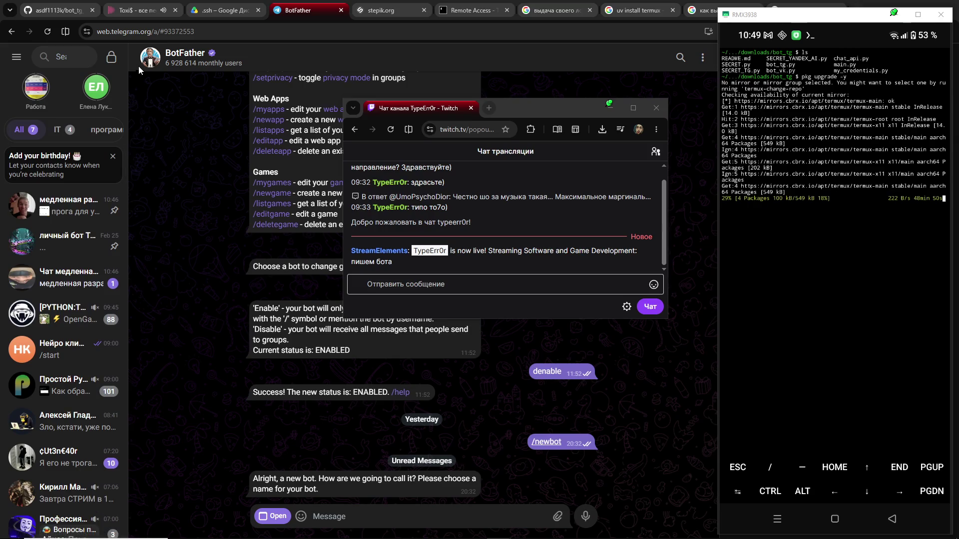
left_click(382, 8)
left_click_drag(517, 109, 193, 365)
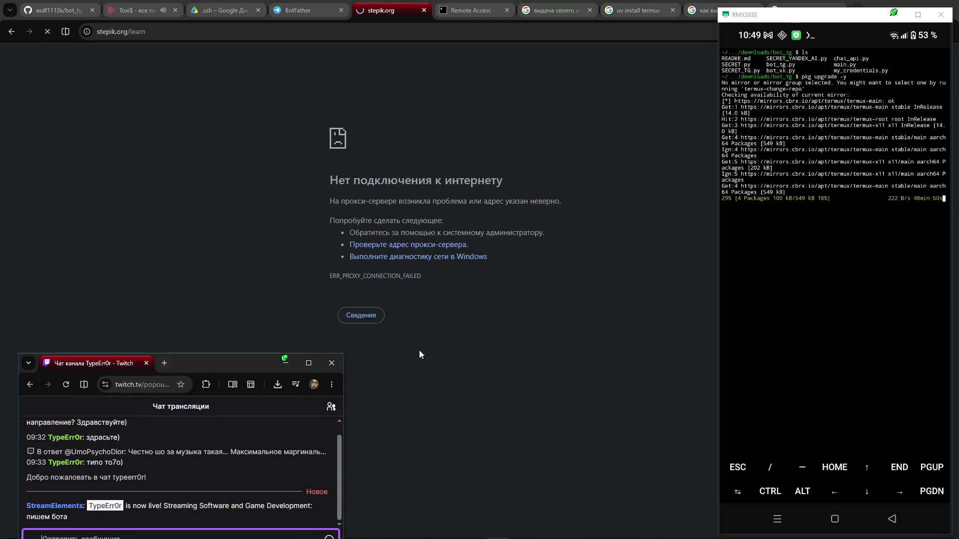
Exclude the Stepik host from main_proxy in FoxyProxy and reload the page.
left_click(608, 288)
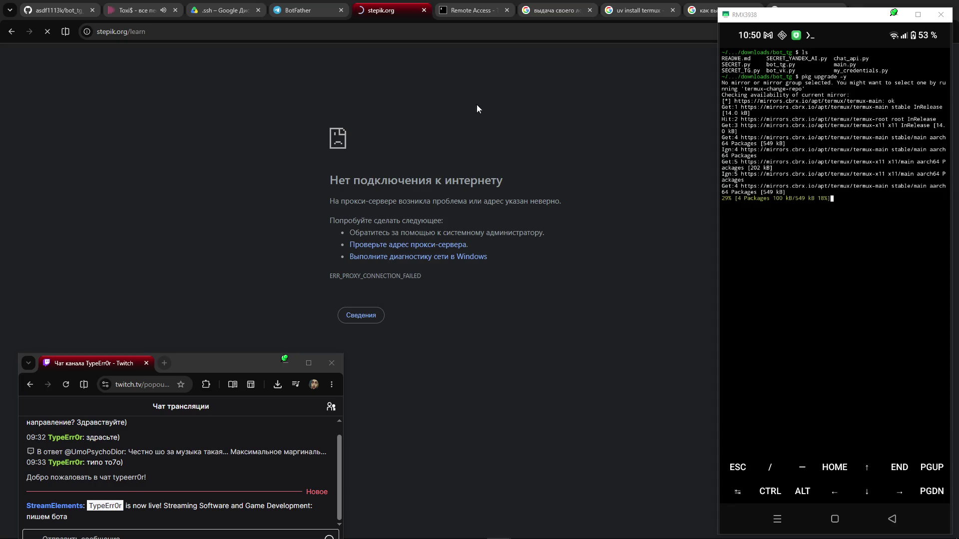
left_click_drag(786, 16, 583, 181)
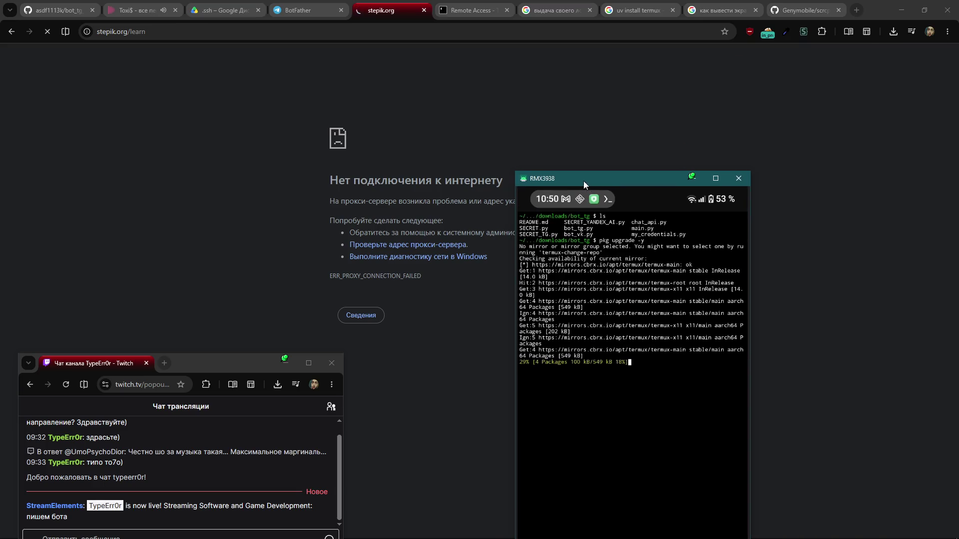
right_click(764, 34)
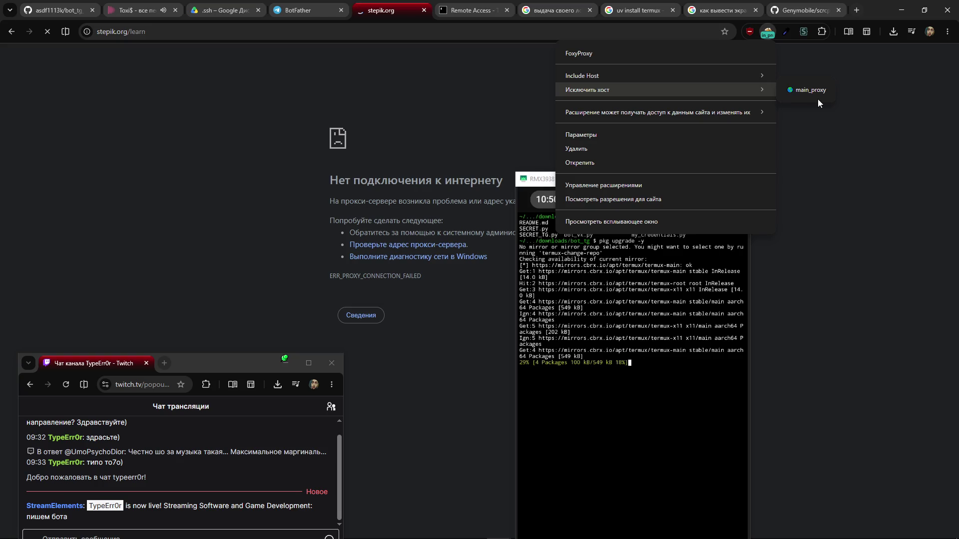
left_click(801, 91)
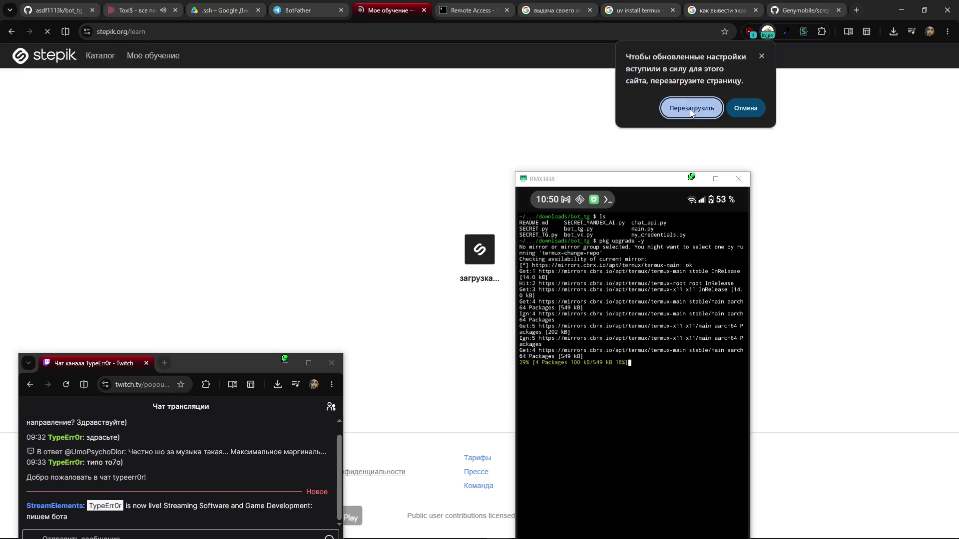
left_click(691, 108)
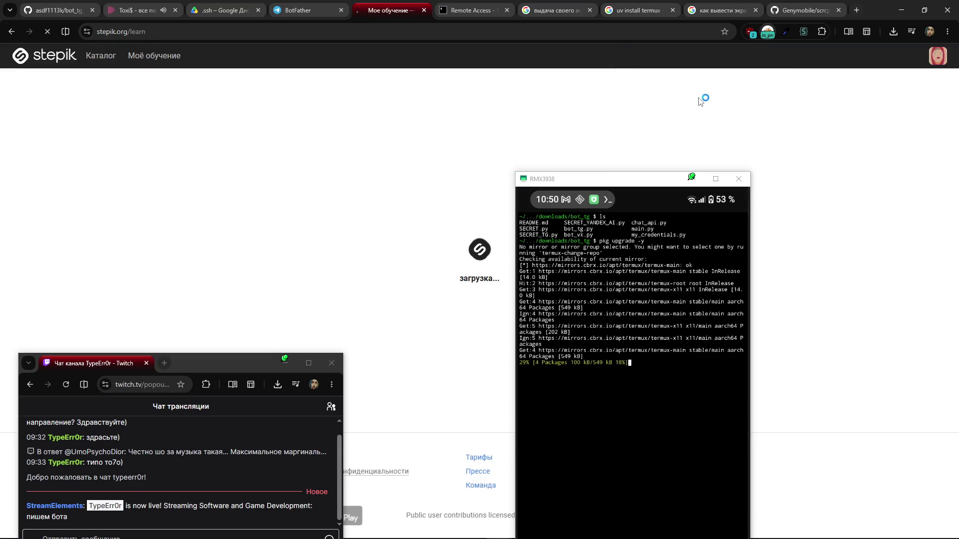
Apply the main_proxy rule for the site again and move the phone mirror to the top right.
left_click(768, 32)
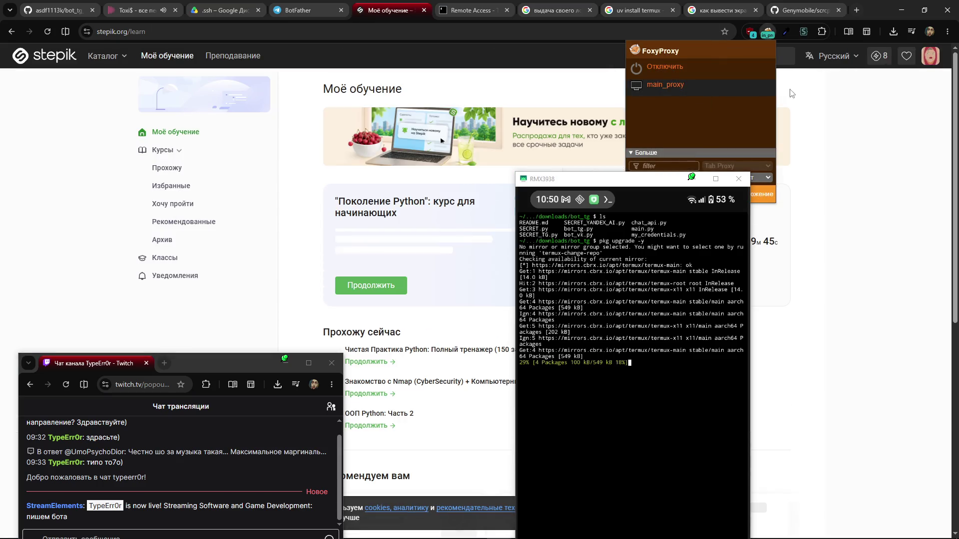
right_click(767, 30)
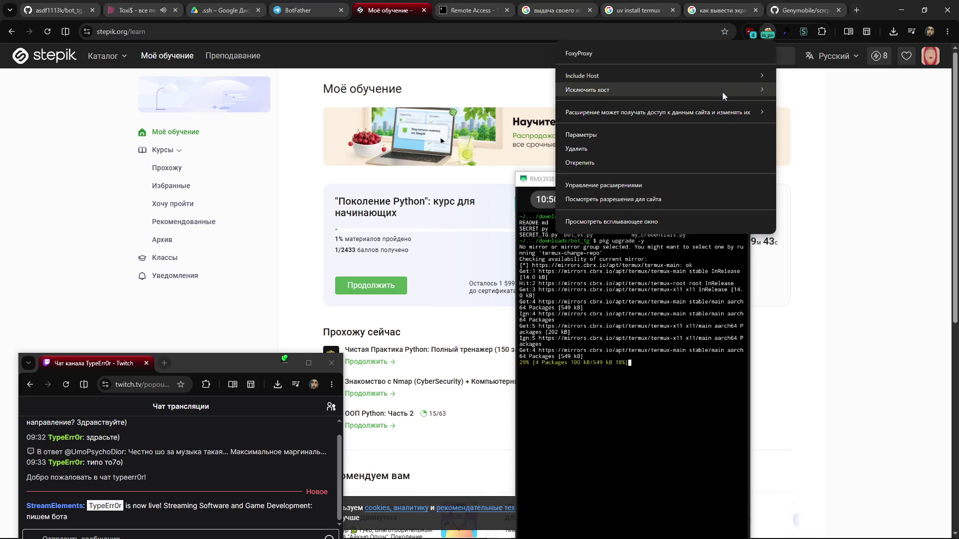
mouse_move(722, 92)
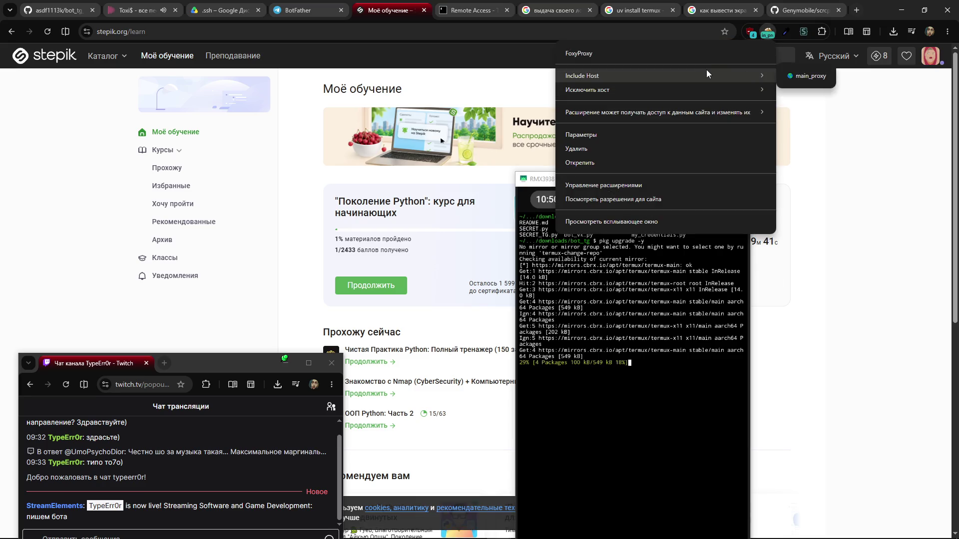
left_click(803, 89)
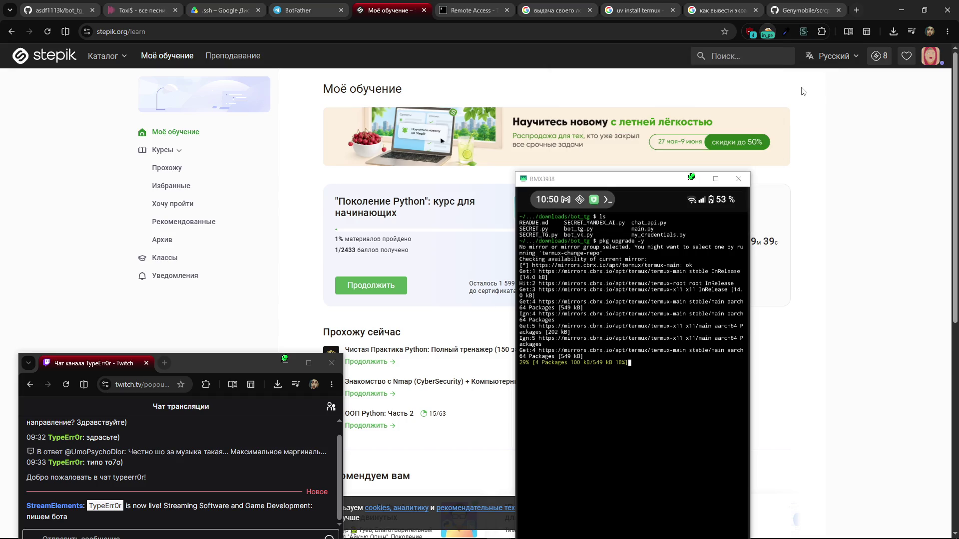
scroll(314, 180, "down", 3)
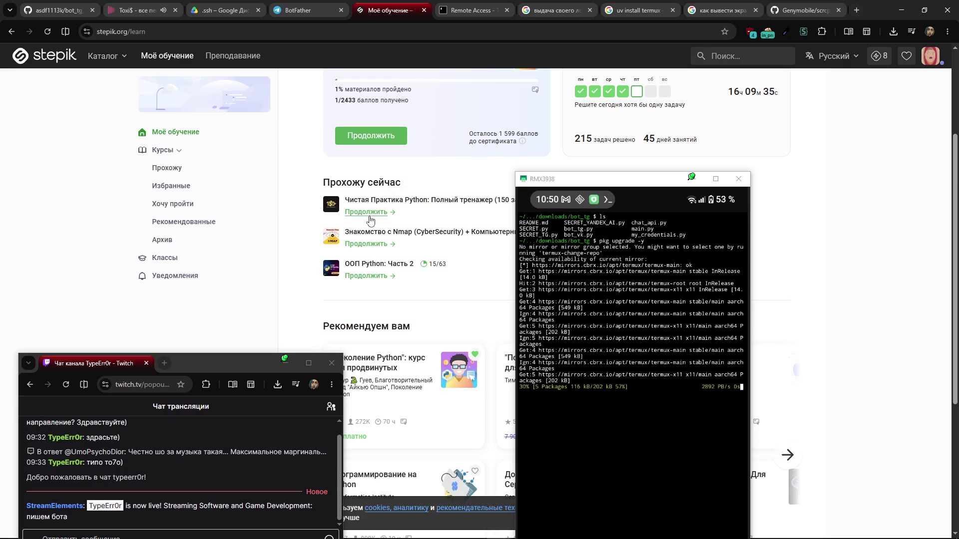
mouse_move(590, 178)
left_mouse_down()
mouse_move(744, 97)
mouse_move(793, 37)
mouse_move(783, 32)
mouse_move(786, 9)
left_mouse_up()
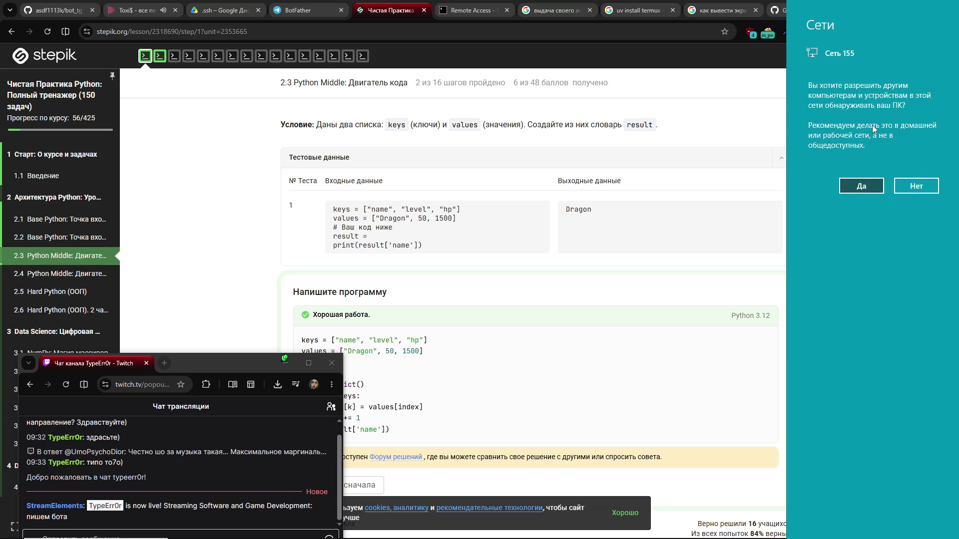
Allow network discovery with Да, then switch to Рабочий стол 3 via Task View.
left_click(859, 185)
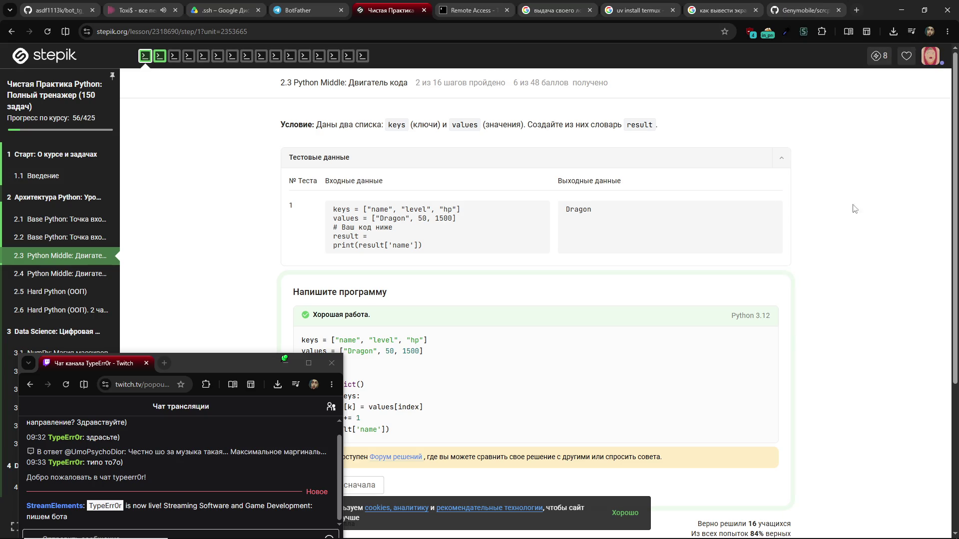
key("alt+Tab")
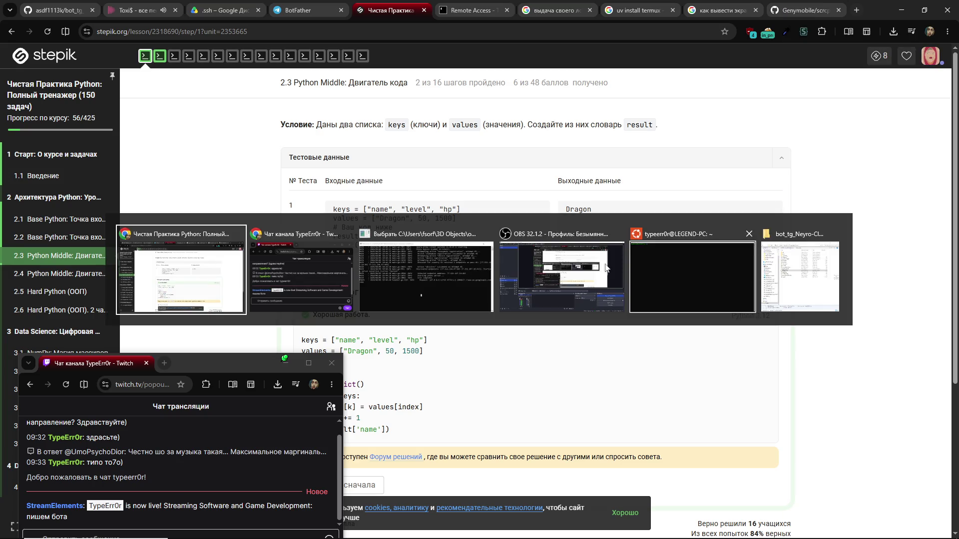
key("Tab")
key("super+Tab")
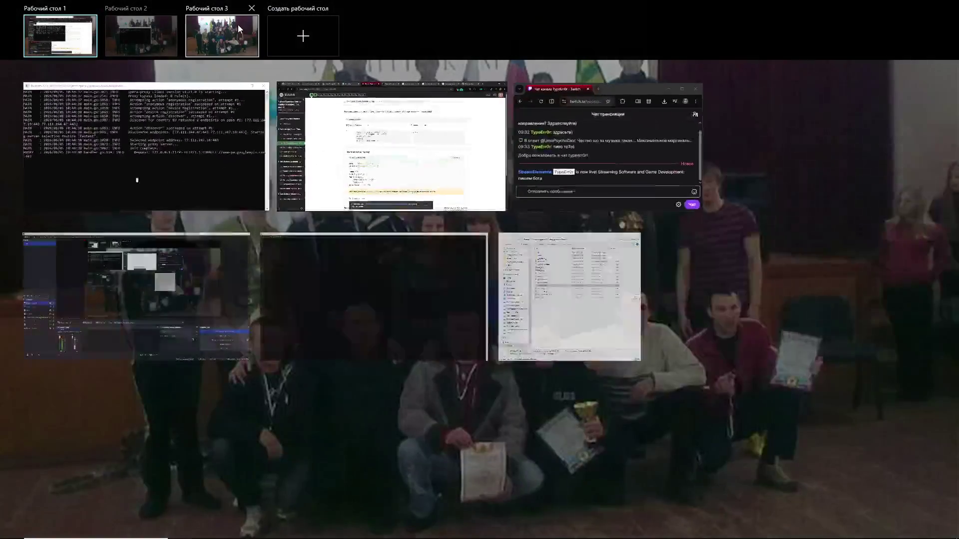
left_click(237, 25)
key("Return")
key("Return")
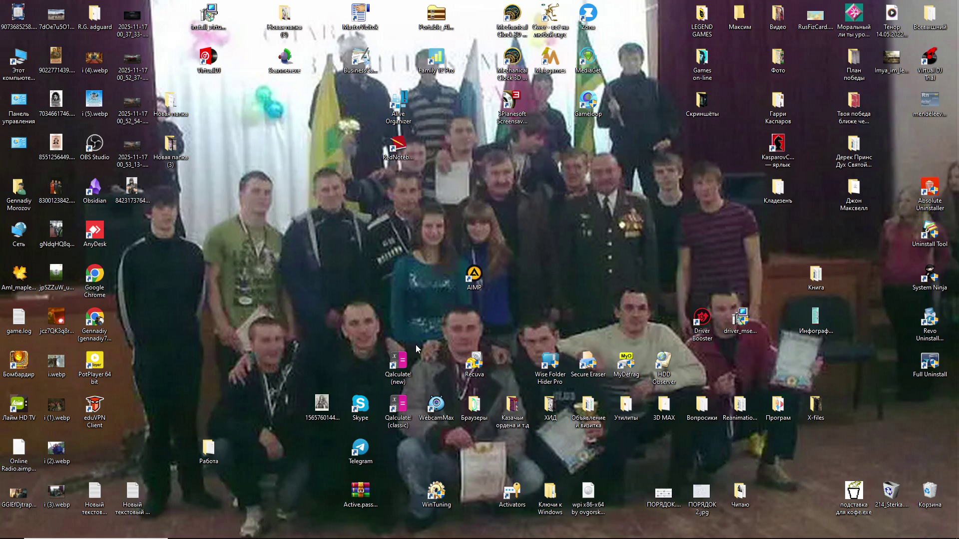
Uninstall 1001 TVs from the Start menu, then open the Загрузки folder in File Explorer.
key("super")
key("super+e")
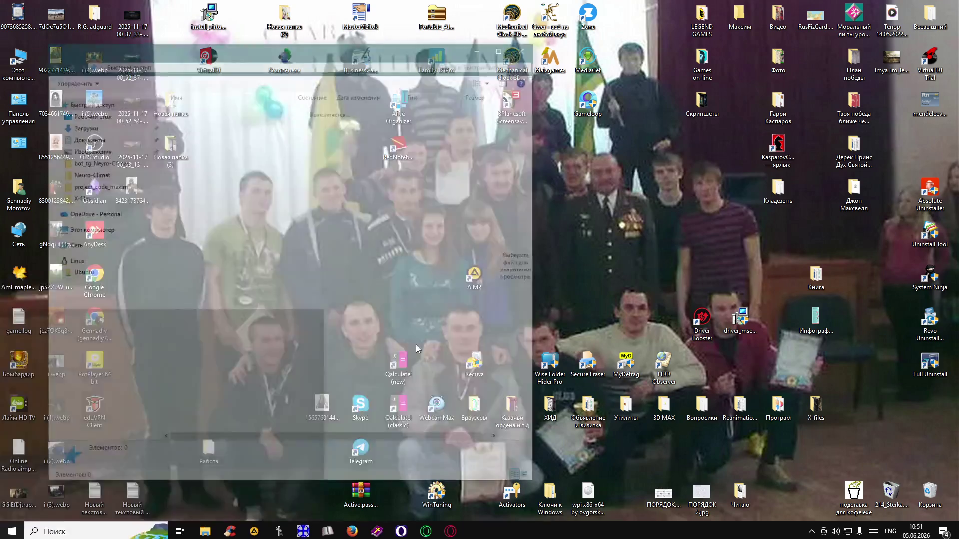
key("super")
right_click(74, 306)
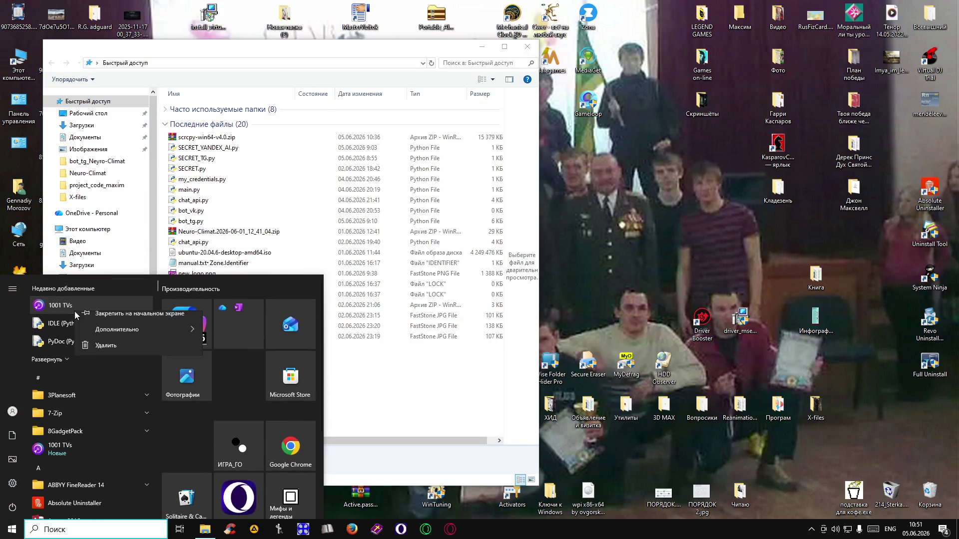
left_click(106, 358)
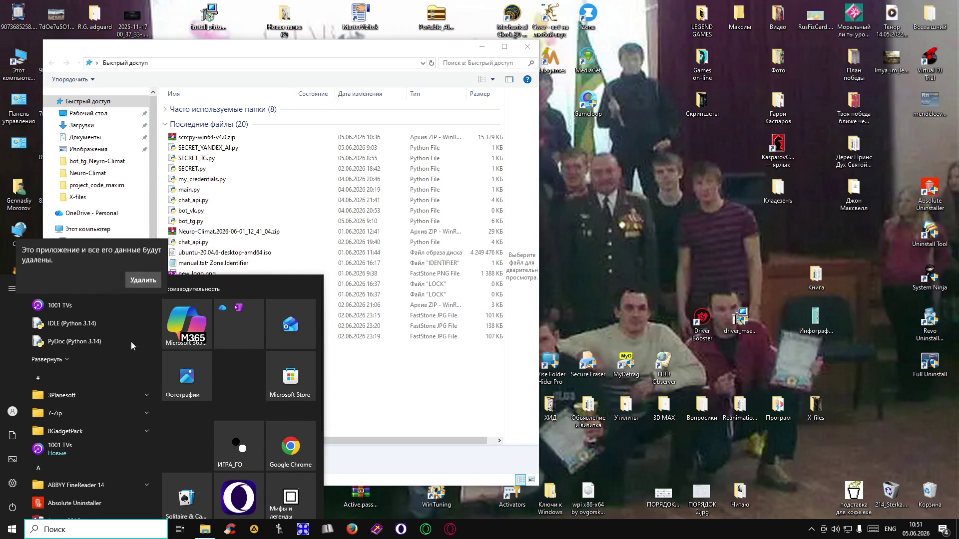
left_click(143, 279)
left_click(406, 411)
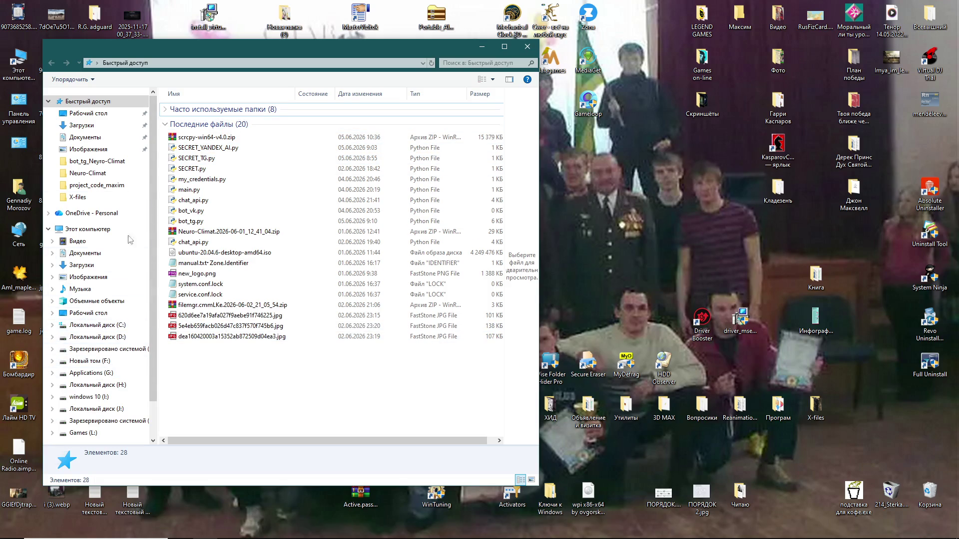
left_click(129, 125)
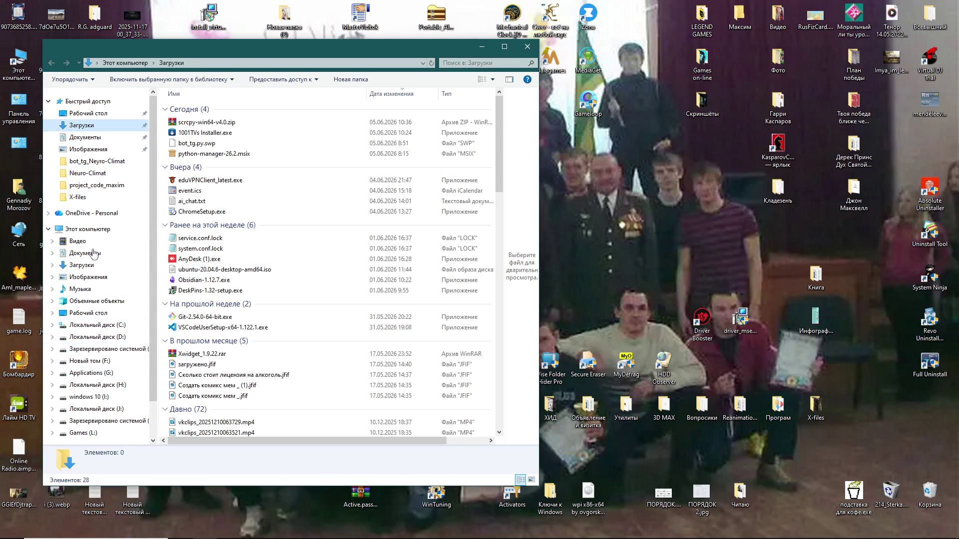
Select the eleven recent downloads, from scrcpy-win64-v4.0.zip through AnyDesk (1).exe.
left_click(205, 123)
left_click(209, 133, "shift")
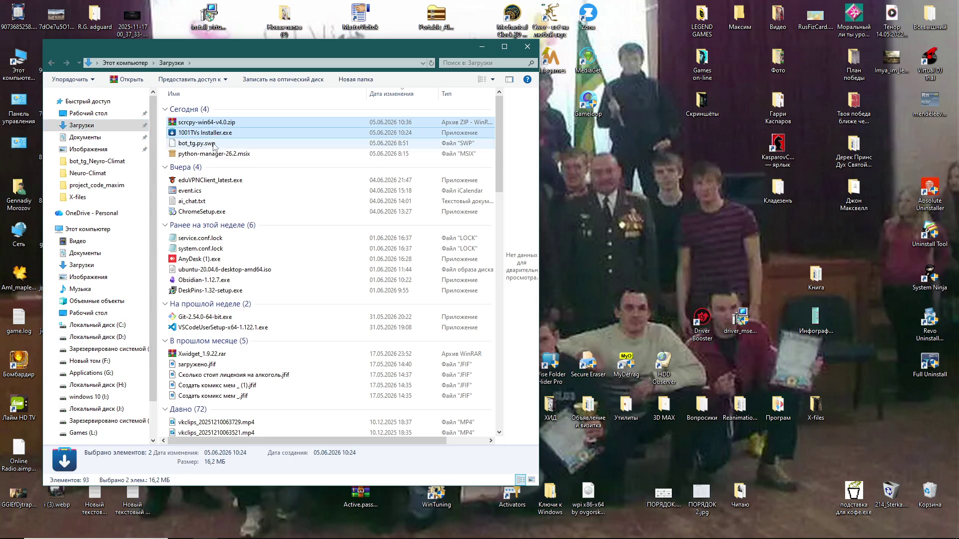
left_click(214, 144, "shift")
left_click(227, 154, "shift")
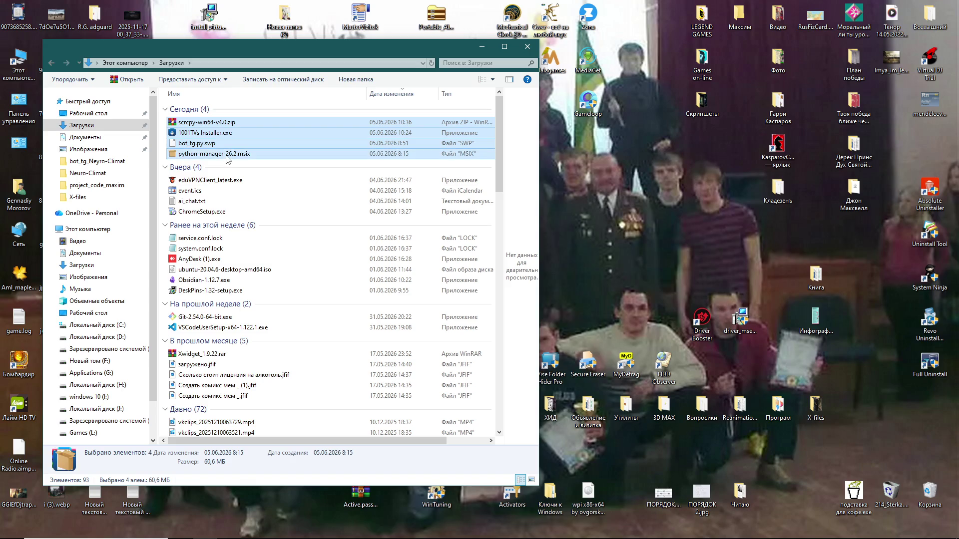
left_click(212, 181, "shift")
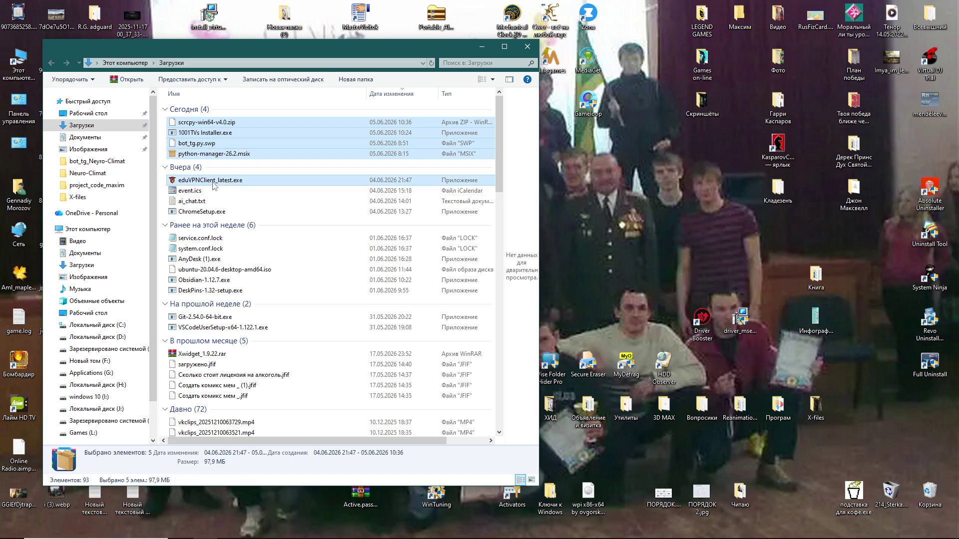
left_click(213, 193, "shift")
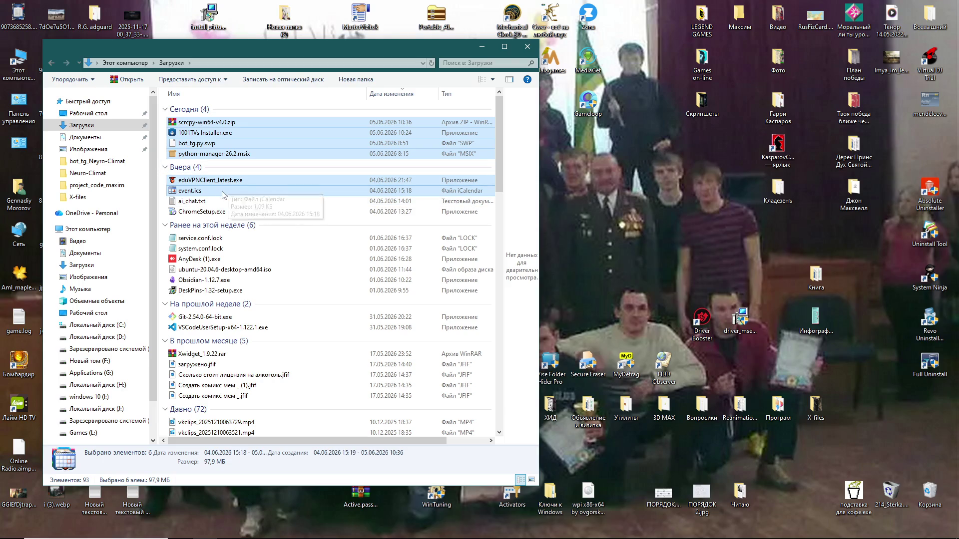
left_click(209, 192, "ctrl")
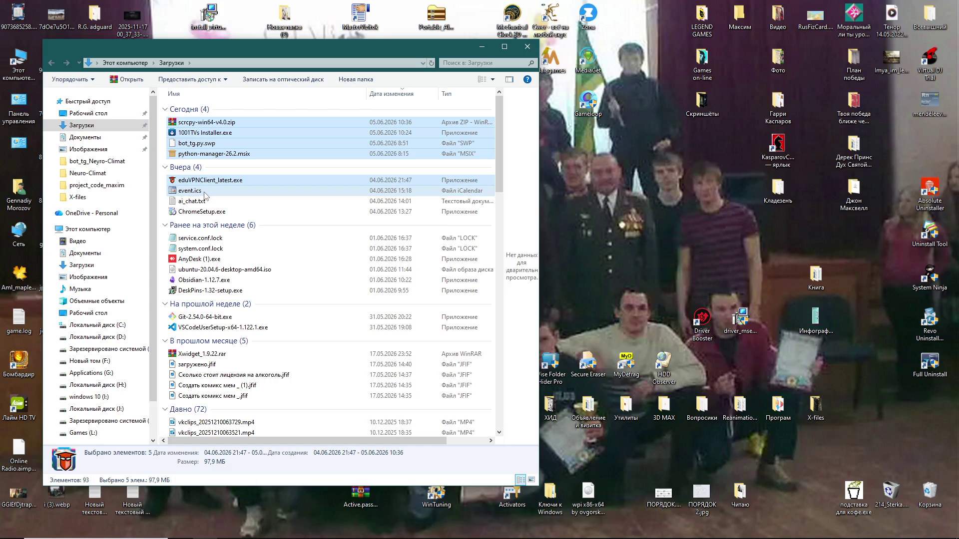
left_click(232, 190, "ctrl")
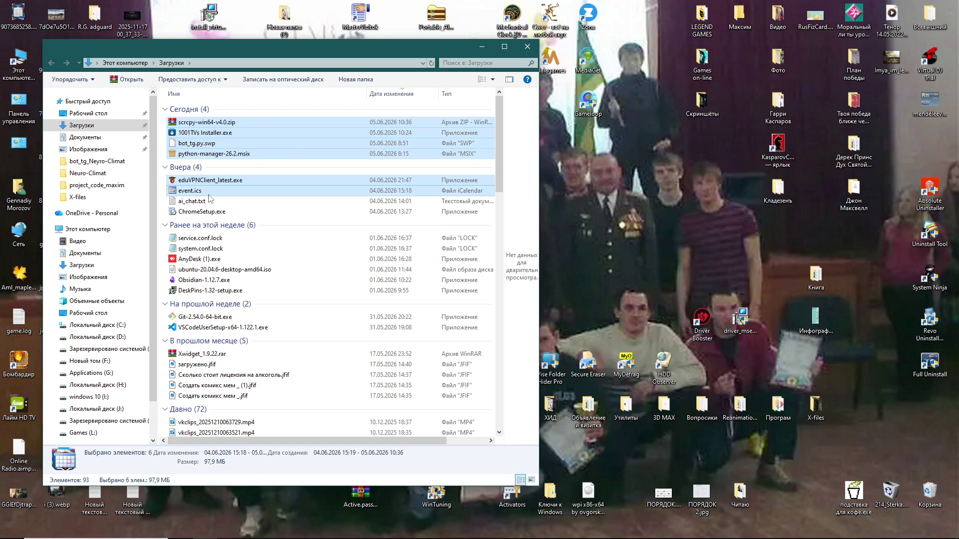
left_click(209, 212, "ctrl")
left_click(209, 202, "ctrl")
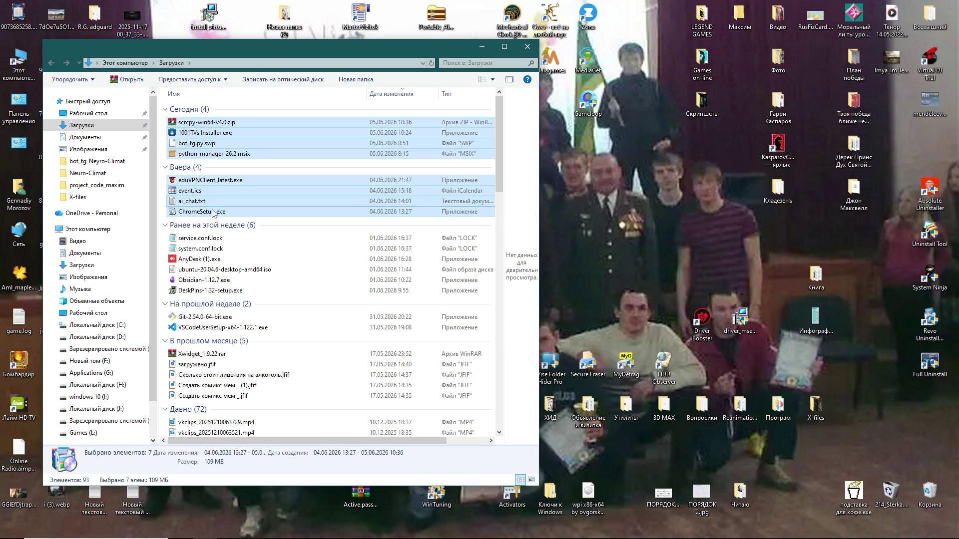
left_click(215, 238, "ctrl")
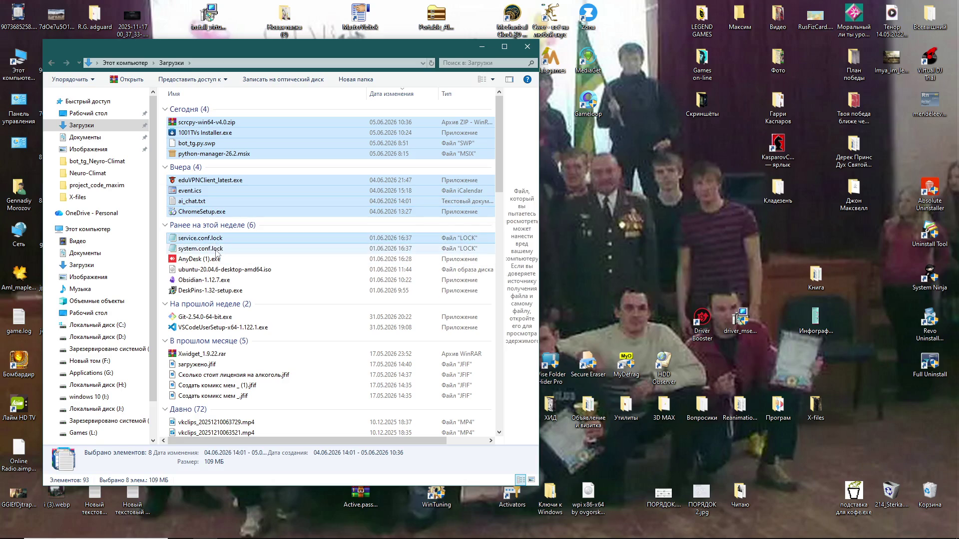
left_click(215, 248, "ctrl")
left_click(216, 259, "ctrl")
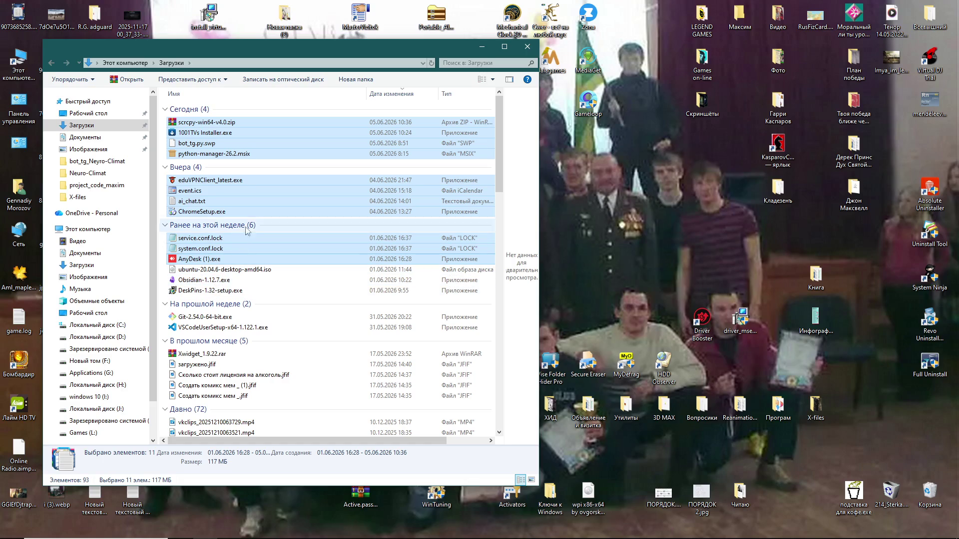
Delete the selected files and agree to empty the damaged Recycle Bin with Да.
right_click(244, 193)
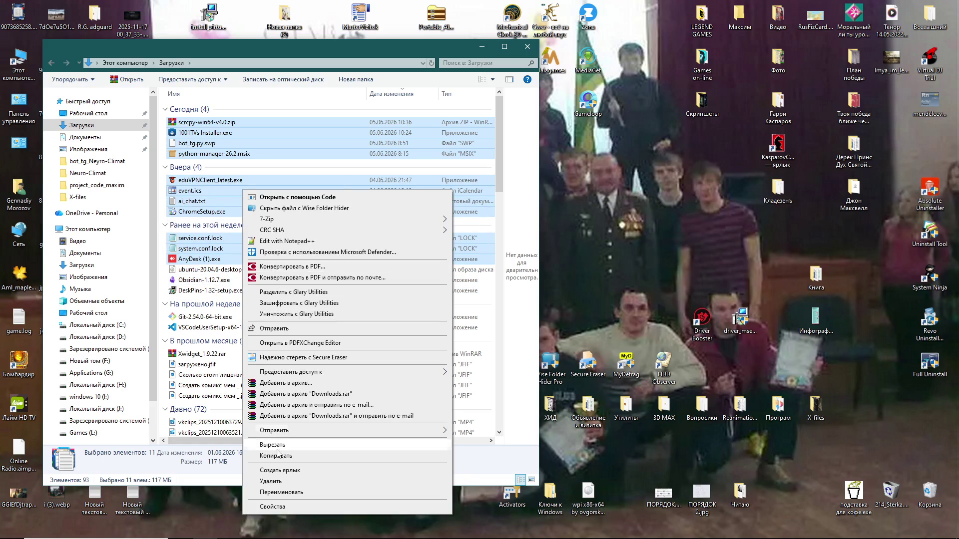
left_click(280, 484)
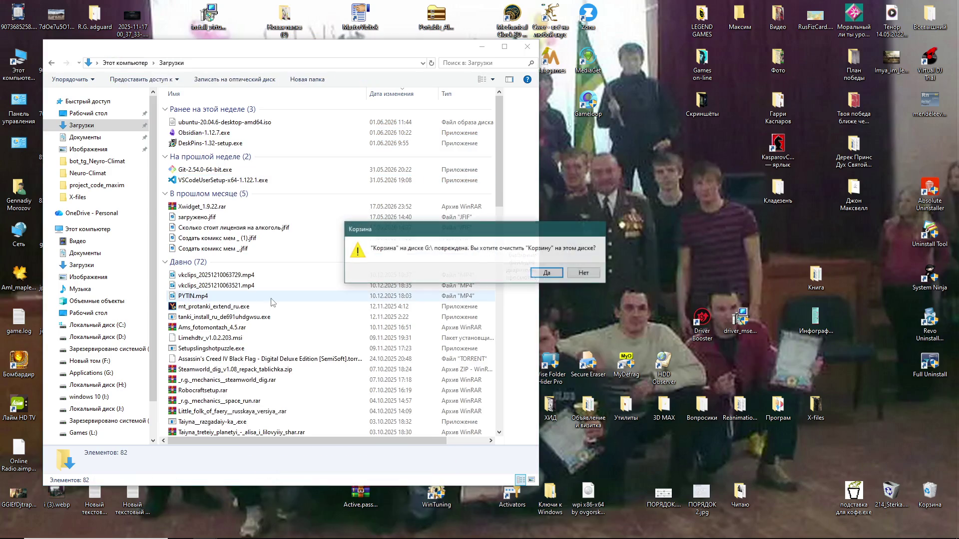
left_click(547, 274)
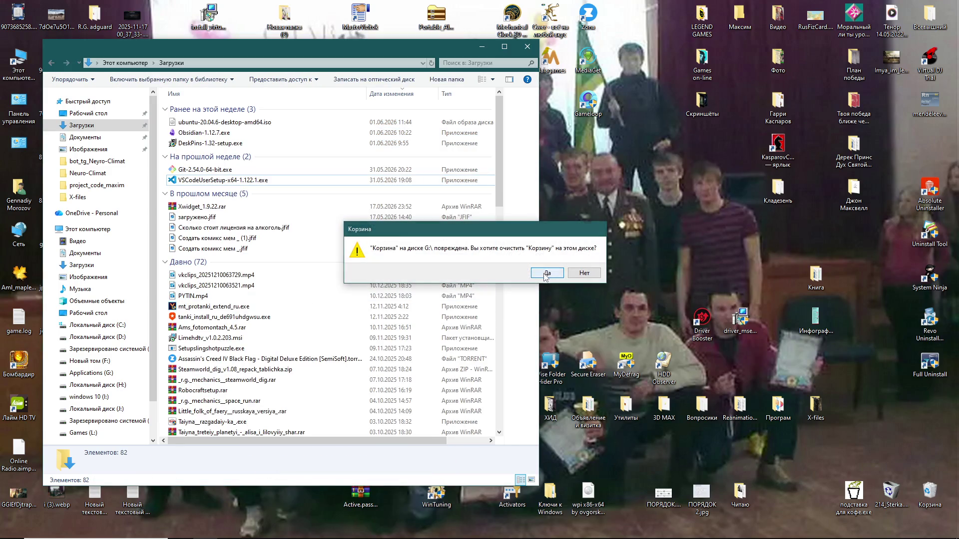
Go to C:\project_code_maxim\scrcpy-win64-v4.0 and launch scrcpy.exe.
left_click(97, 330)
scroll(213, 317, "down", 3)
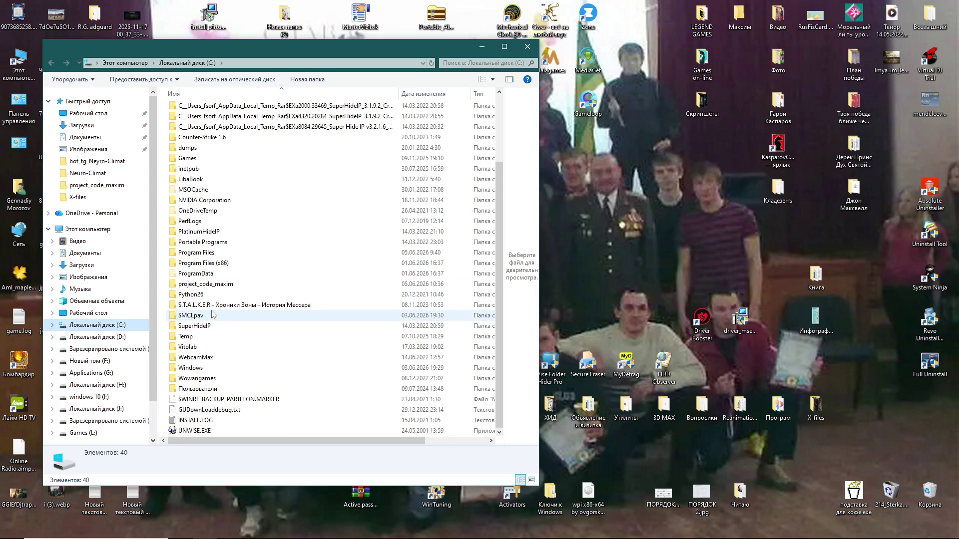
double_click(216, 284)
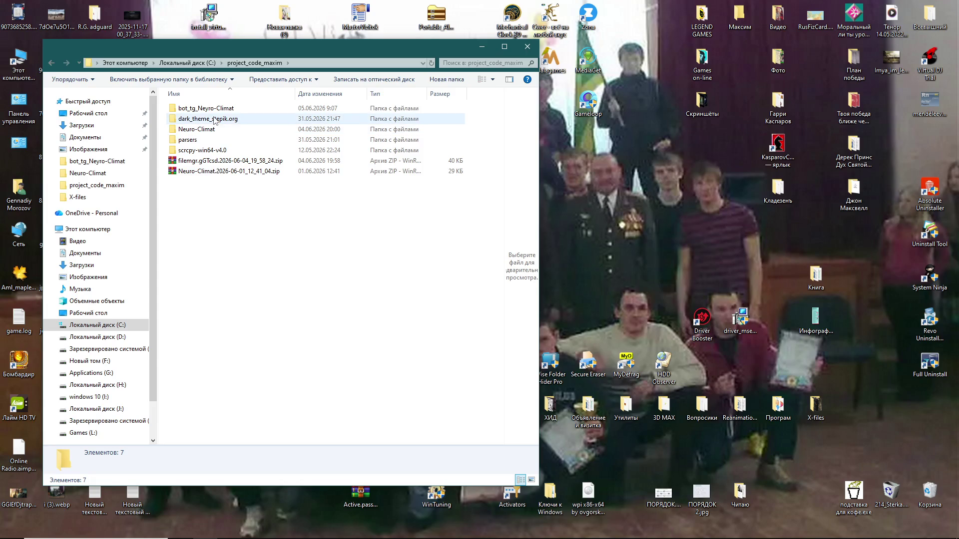
double_click(205, 151)
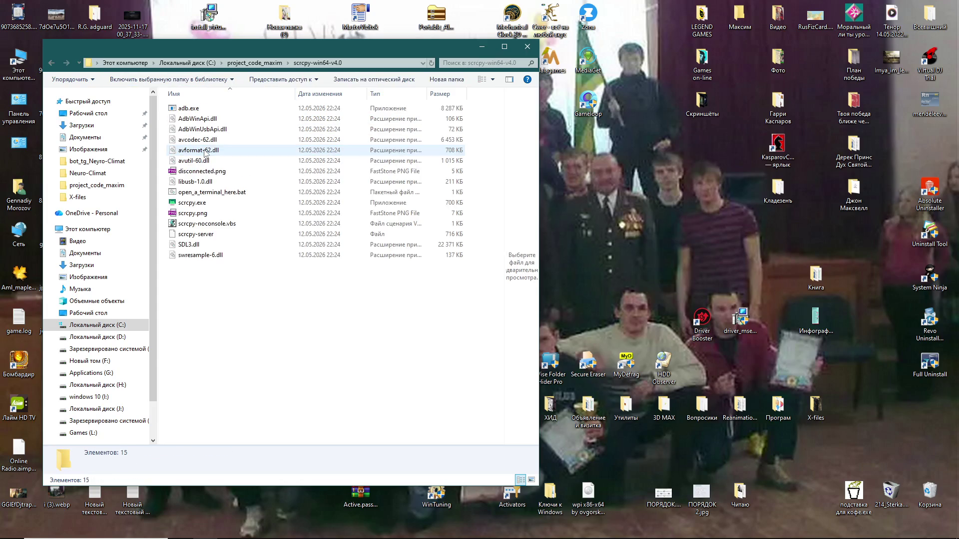
double_click(180, 203)
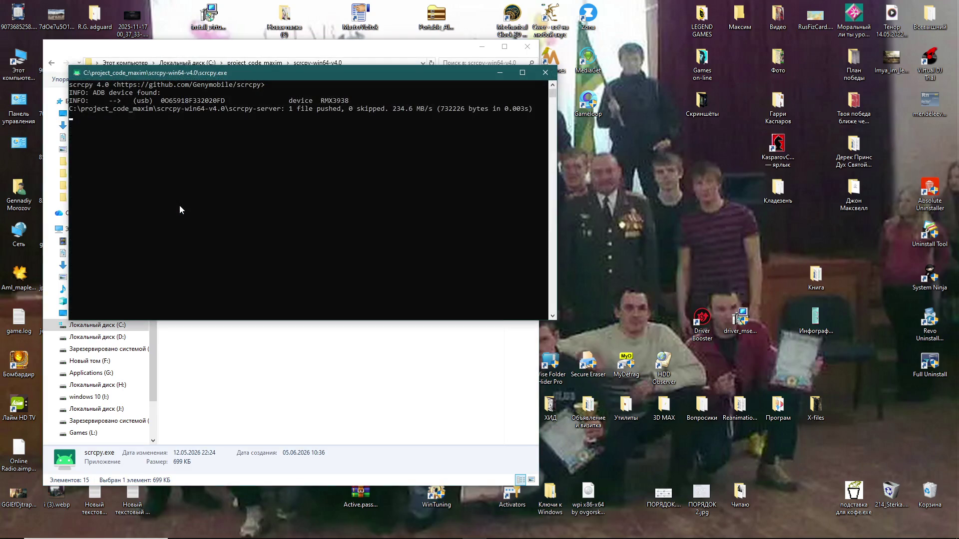
Resume the scrcpy console, place the RMX3938 mirror at the right edge, then switch to Desktop 1.
left_click(266, 195)
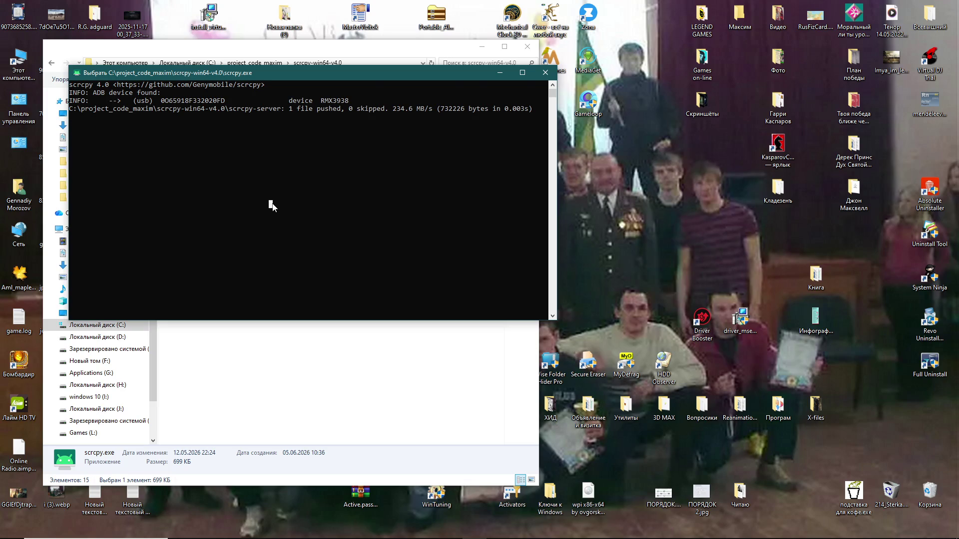
key("Return")
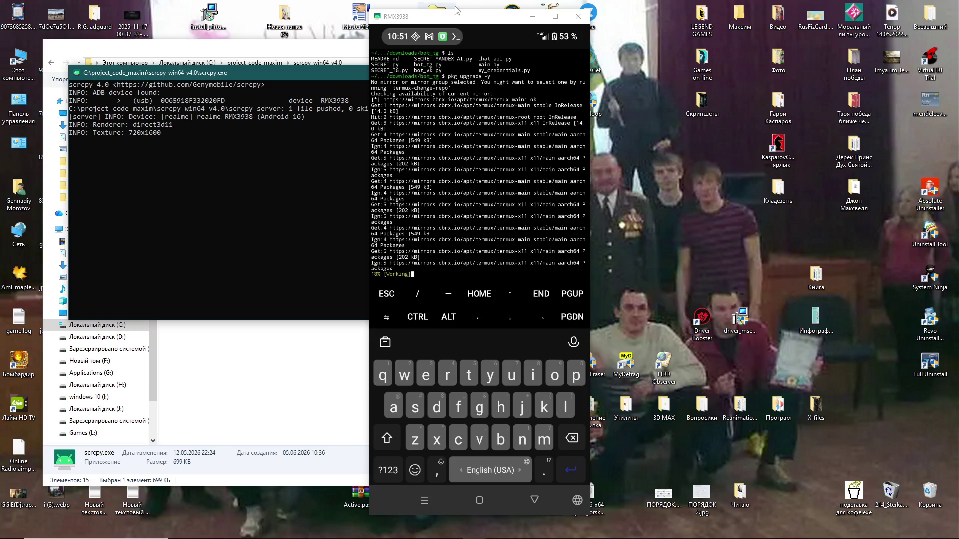
mouse_move(469, 19)
left_mouse_down()
mouse_move(687, 58)
mouse_move(778, 29)
mouse_move(813, 29)
left_mouse_up()
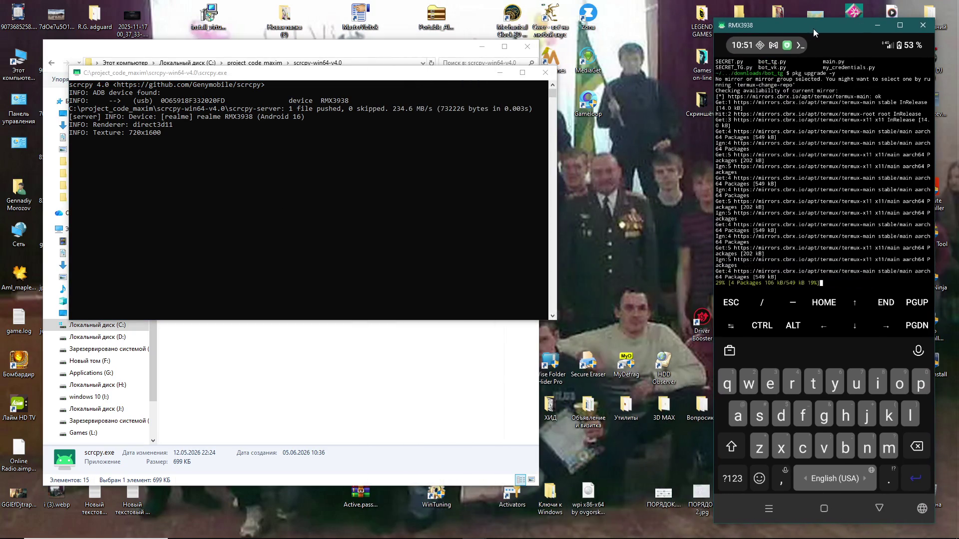
left_click(350, 73)
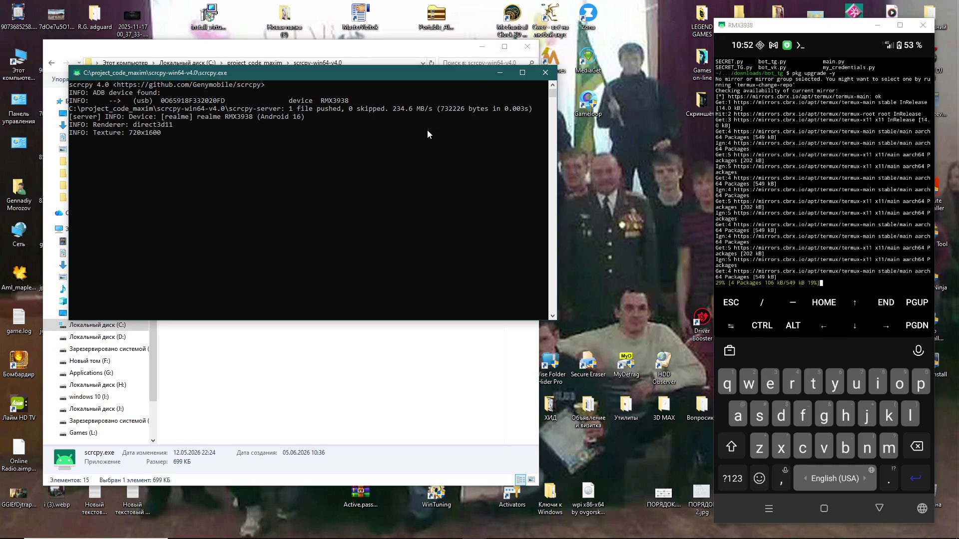
key("super+Tab")
left_click(67, 49)
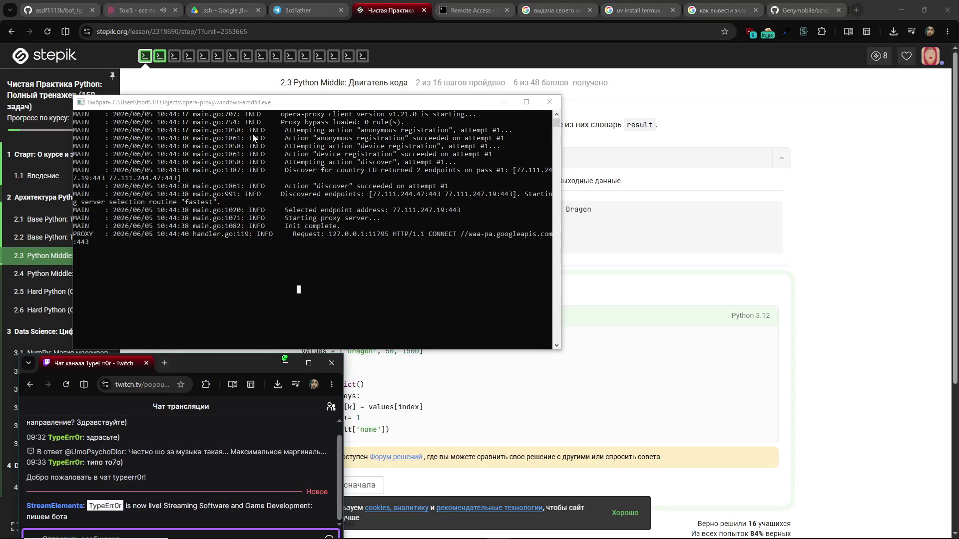
Return to the phone mirror's desktop and shift the RMX3938 window leftward.
key("super+Tab")
left_click(147, 29)
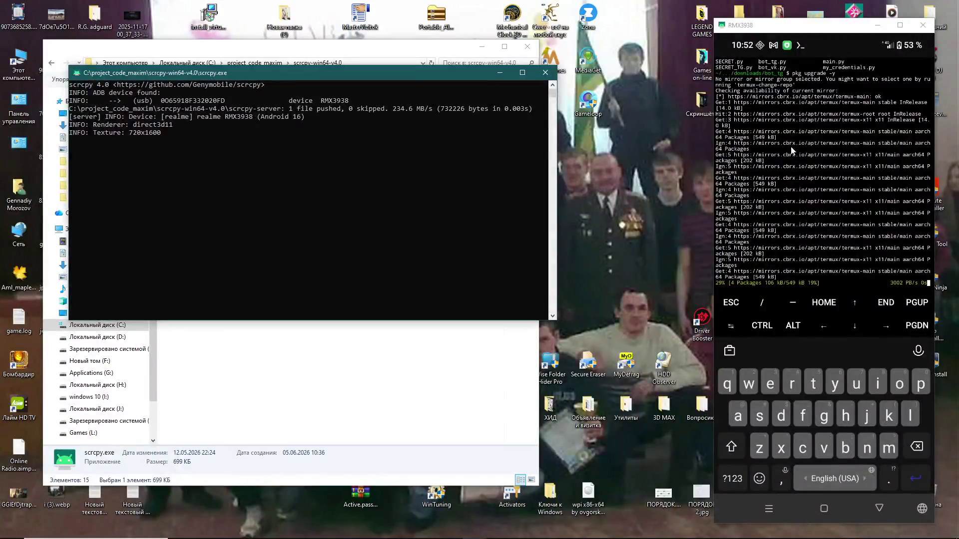
left_click_drag(824, 34, 627, 73)
Move the RMX3938 mirror onto Desktop 1 at the right side and show the phone's home screen.
key("super+Tab")
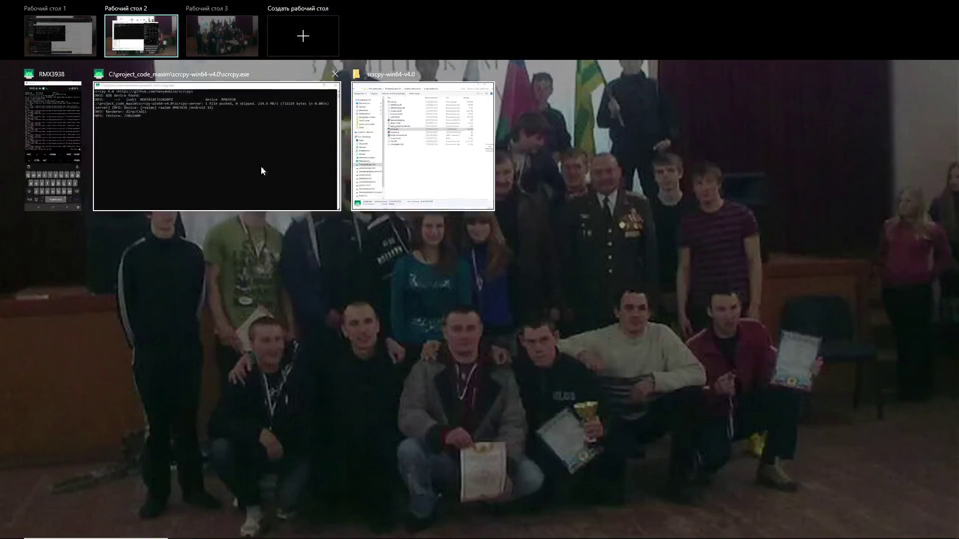
left_click_drag(73, 113, 65, 44)
left_click(65, 43)
mouse_move(638, 66)
left_mouse_down()
mouse_move(691, 66)
mouse_move(888, 27)
mouse_move(833, 33)
left_mouse_up()
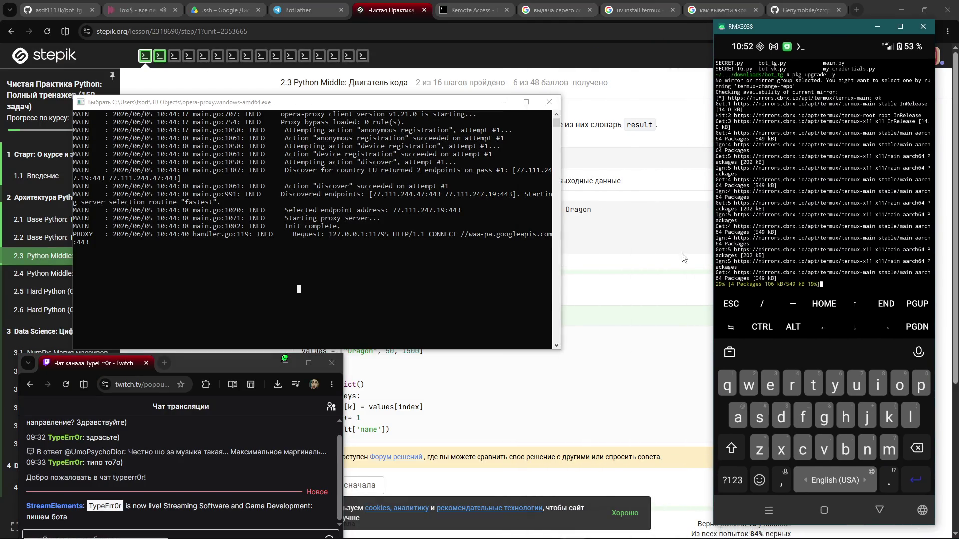
left_click(823, 510)
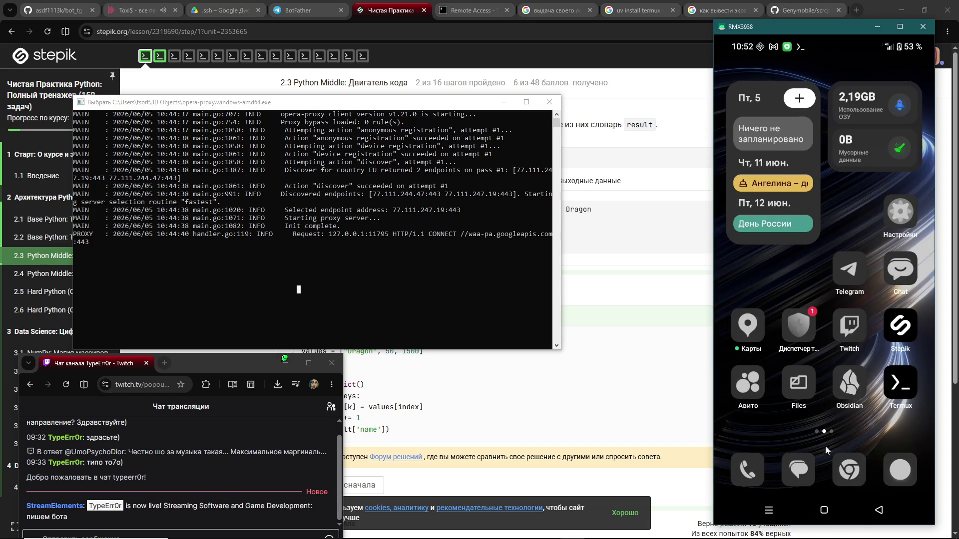
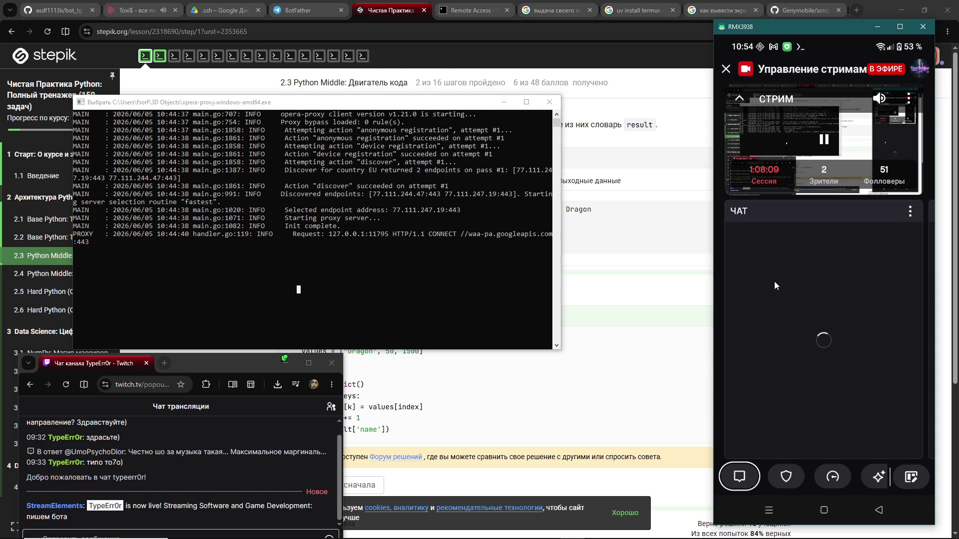
Mute the mirrored phone, minimize the Twitch chat window and show all open windows from the console.
key("alt+Up")
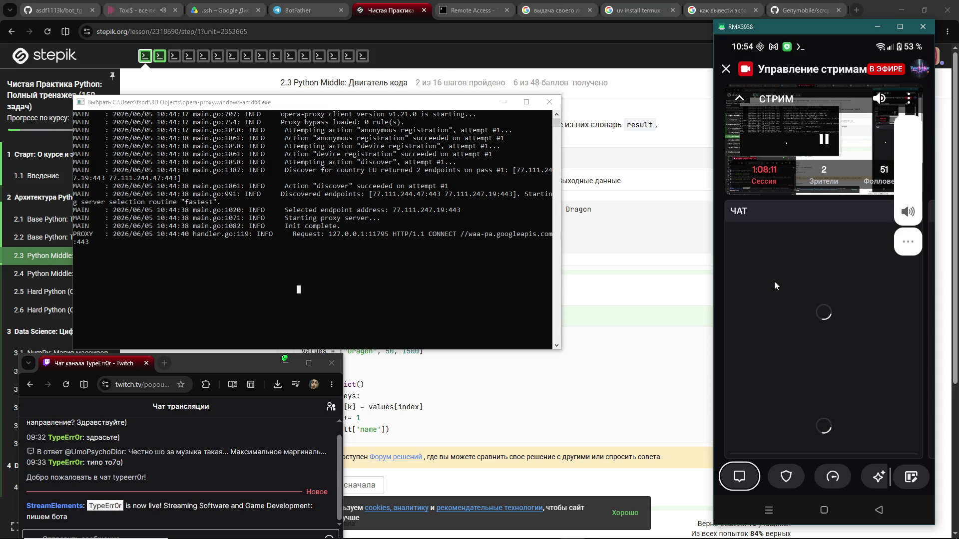
key("alt+Down")
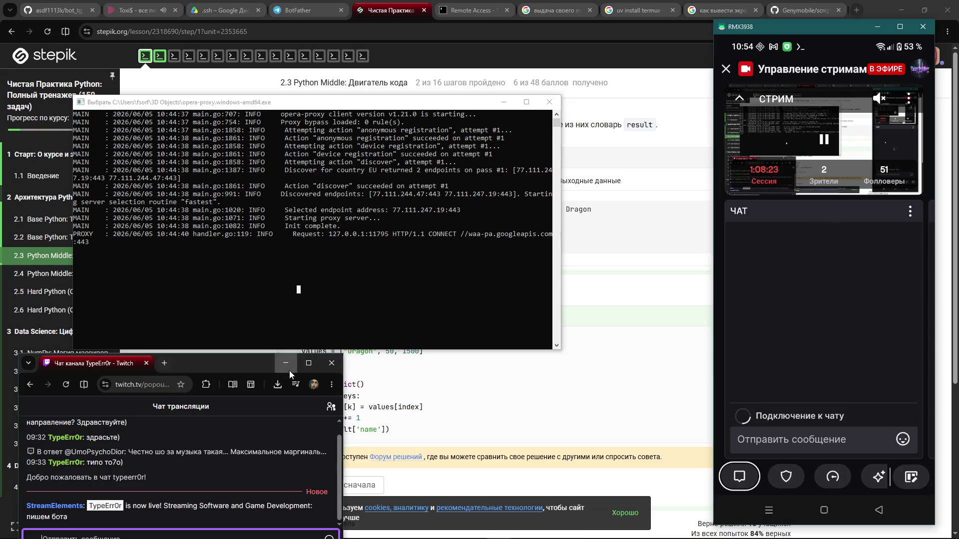
left_click(288, 367)
left_click(327, 261)
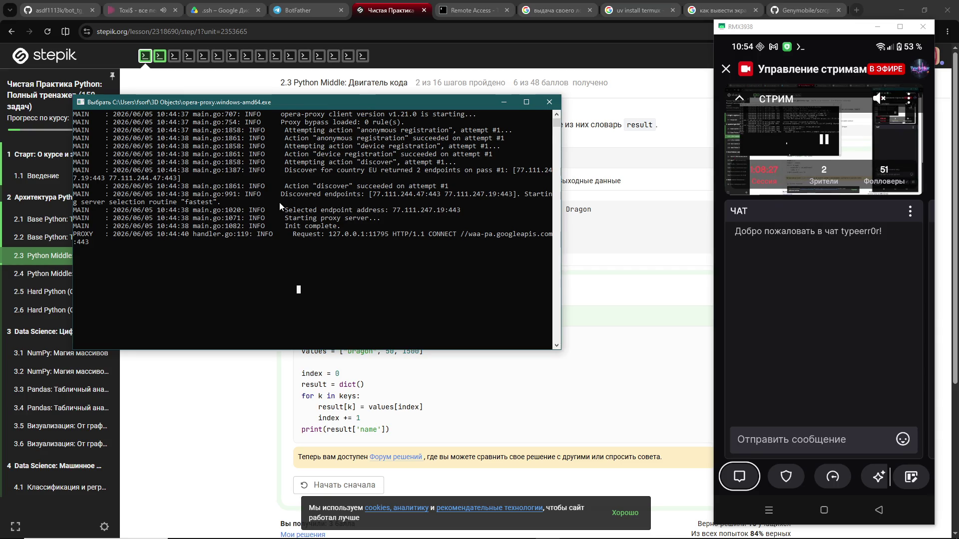
key("super+Tab")
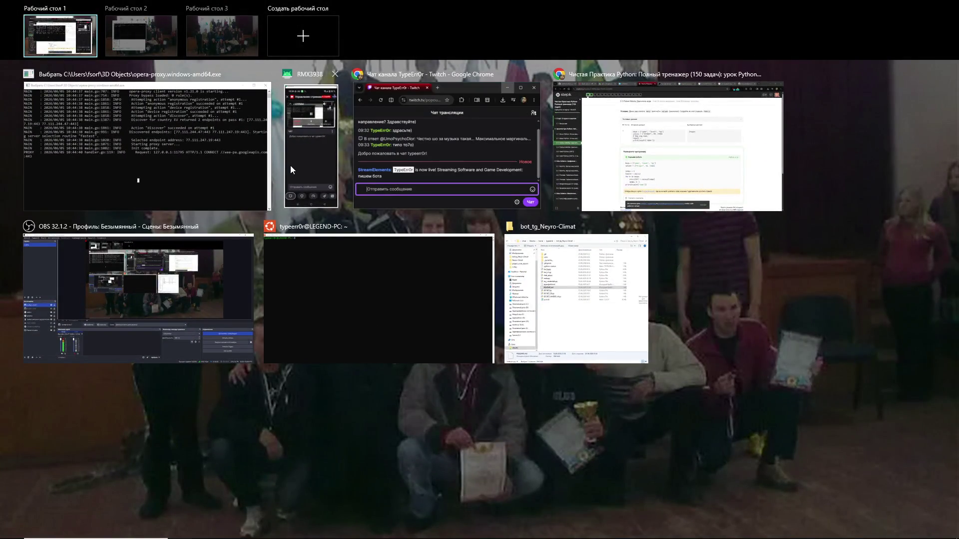
Move the proxy console window to Desktop 2 in Task View.
left_click(198, 215)
key("super+Tab")
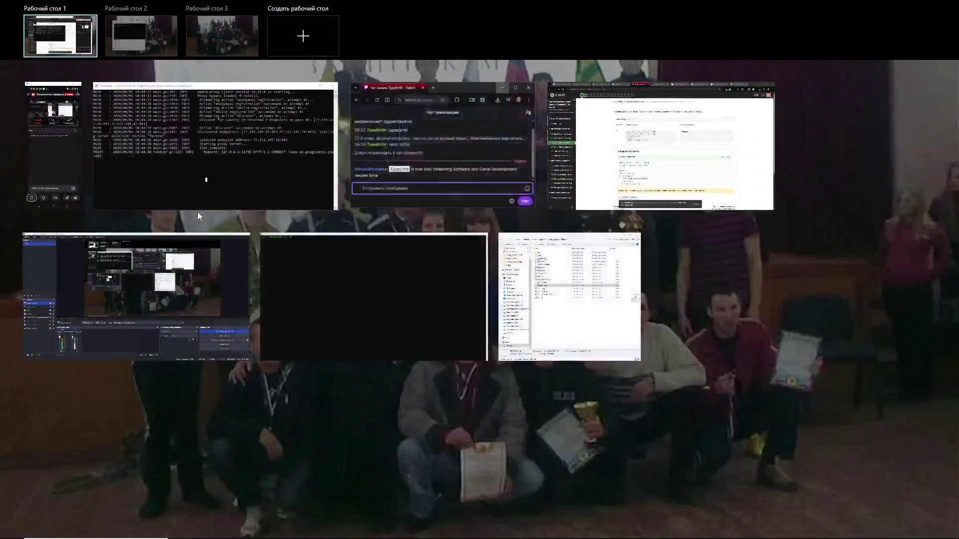
left_click_drag(205, 175, 159, 37)
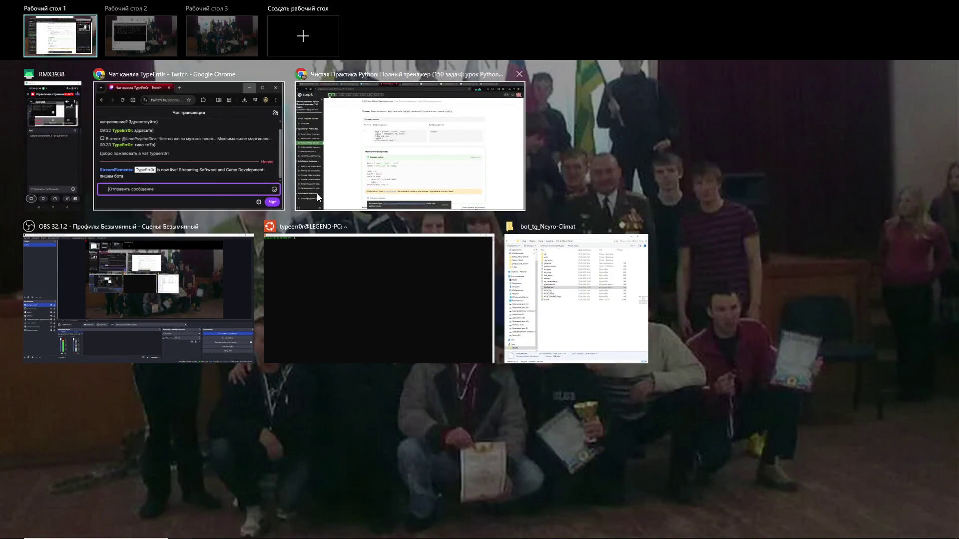
Bring up the Ubuntu terminal, then switch to the Twitch chat and drag it higher.
left_click(381, 299)
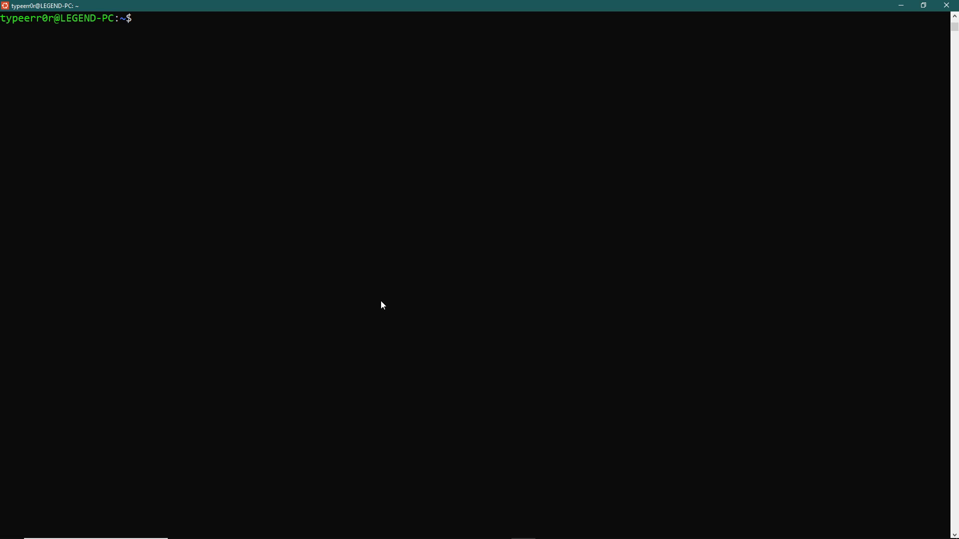
mouse_move(10, 534)
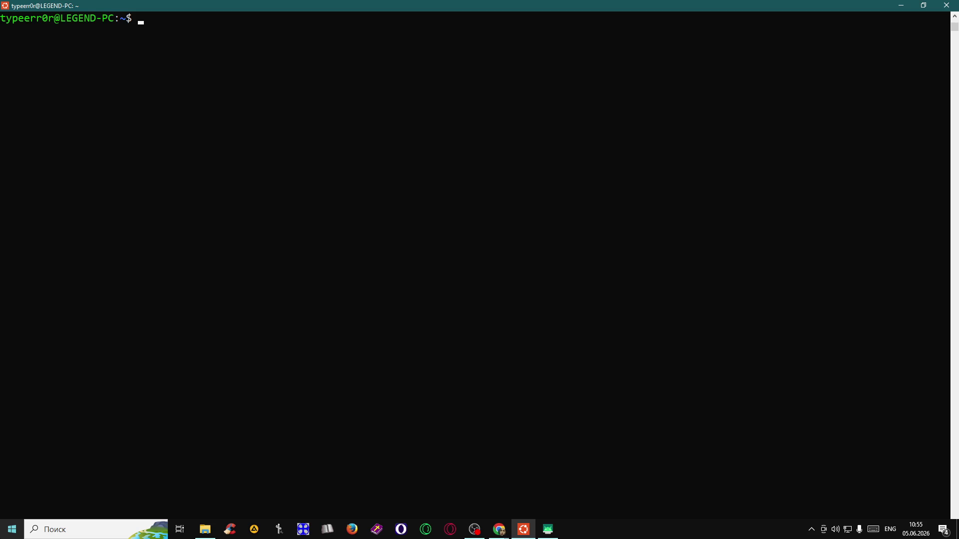
key("alt+Tab")
key("Tab")
key("Tab")
key("Tab")
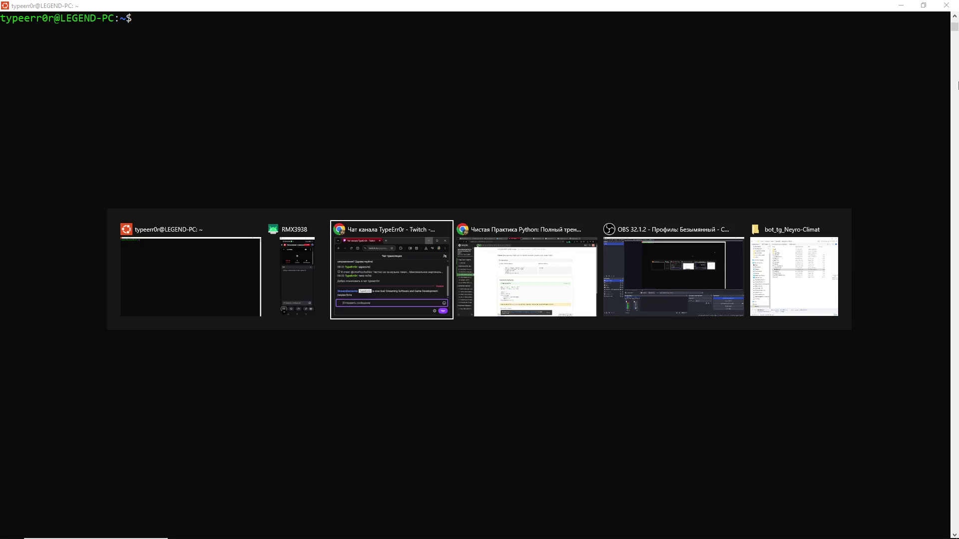
key("Tab")
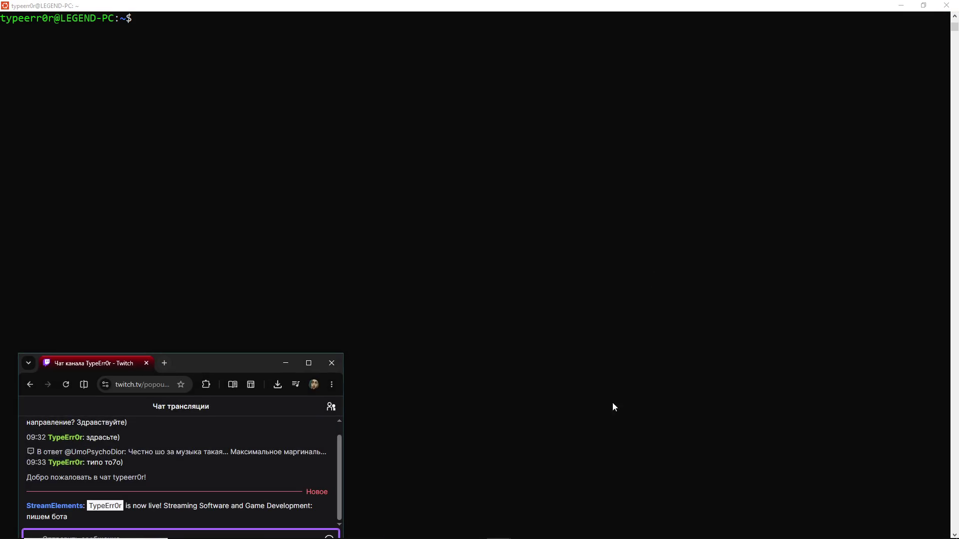
left_click_drag(233, 363, 420, 155)
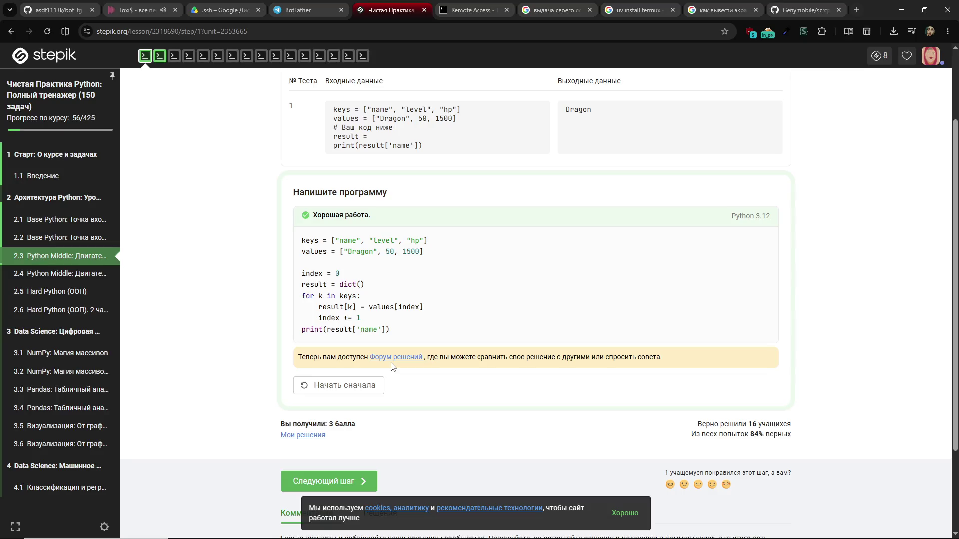
Jump to step 3's set-union task and request 'Начать сначала' on its runtime-error attempt.
scroll(392, 366, "up", 2)
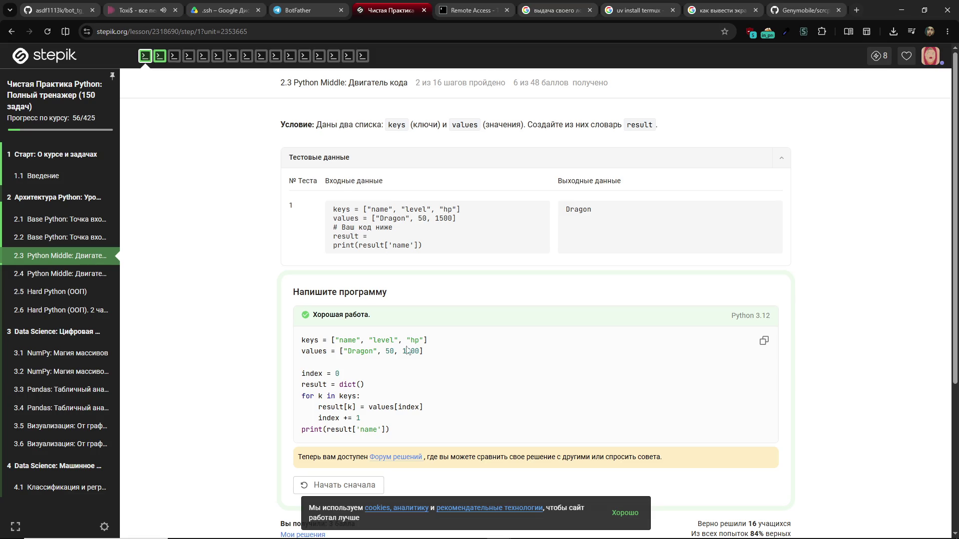
scroll(418, 385, "down", 3)
scroll(418, 385, "up", 3)
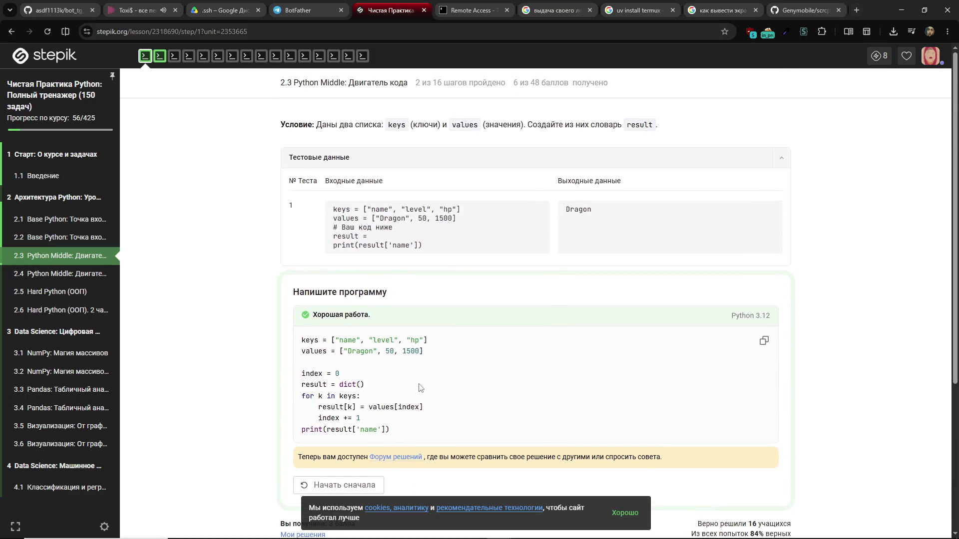
left_click(175, 56)
scroll(385, 351, "down", 2)
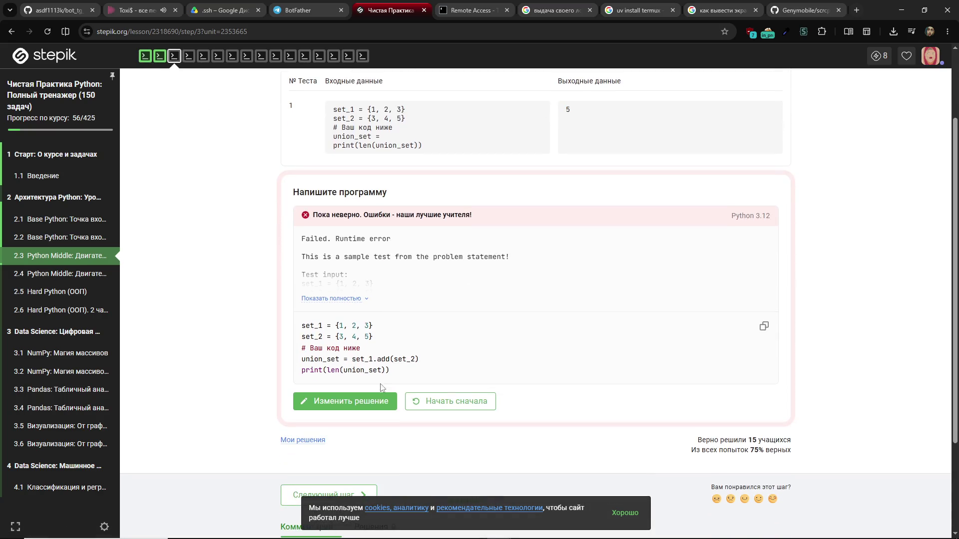
left_click(458, 404)
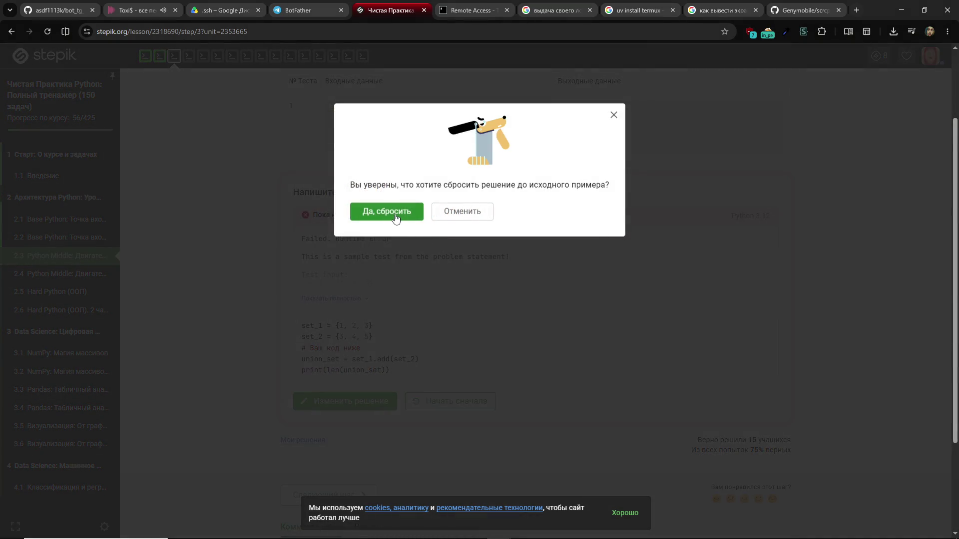
Cancel the reset and delete the comment and the '.add(set_2)' call from the existing code.
left_click(460, 212)
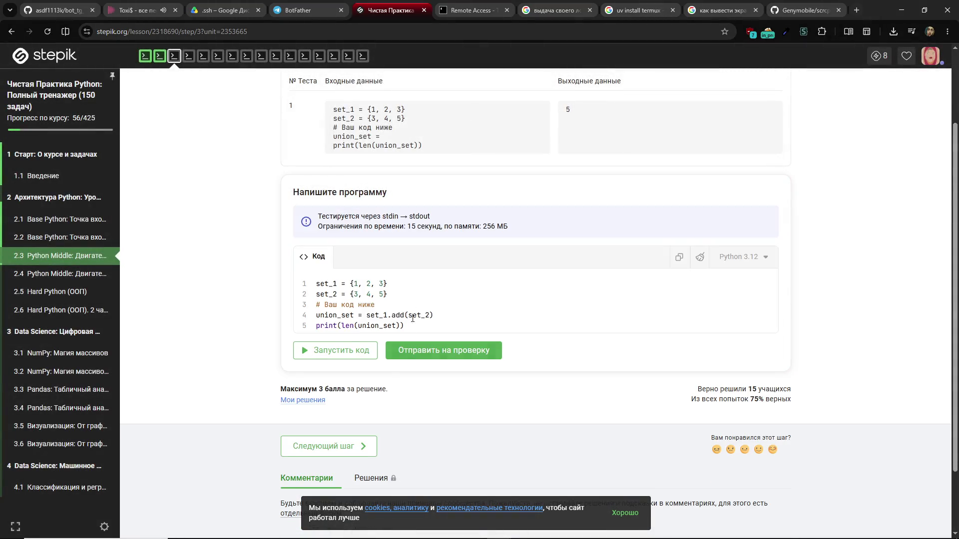
key("BackSpace")
key("BackSpace")
key("BackSpace")
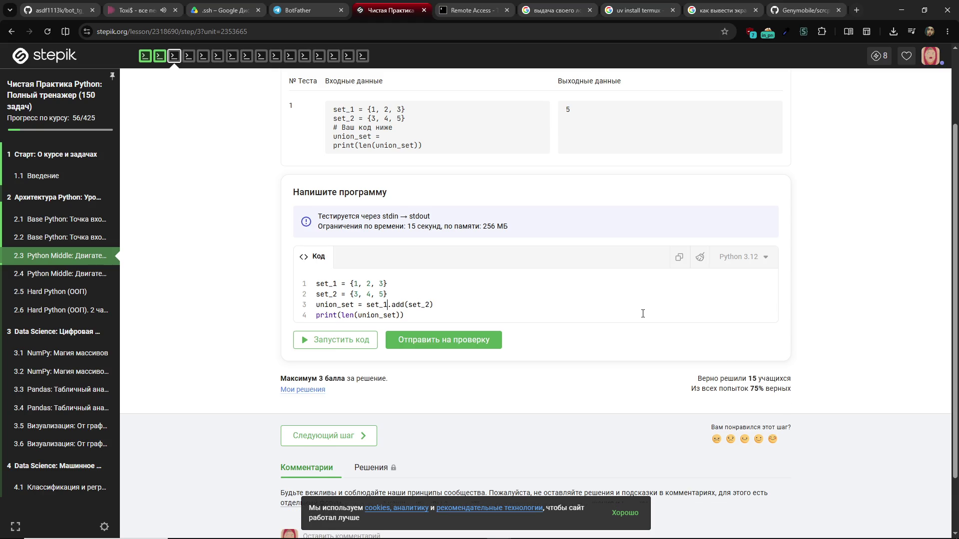
key("BackSpace")
key("BackSpace")
key("BackSpace")
key("BackSpace")
key("BackSpace")
type("+")
key("BackSpace")
key("BackSpace")
Add a new line after the set_2 line and start a for loop over set_1.
key("shift+Left")
key("shift+Left")
key("shift+Left")
key("Left")
key("Down")
key("Up")
key("End")
key("Return")
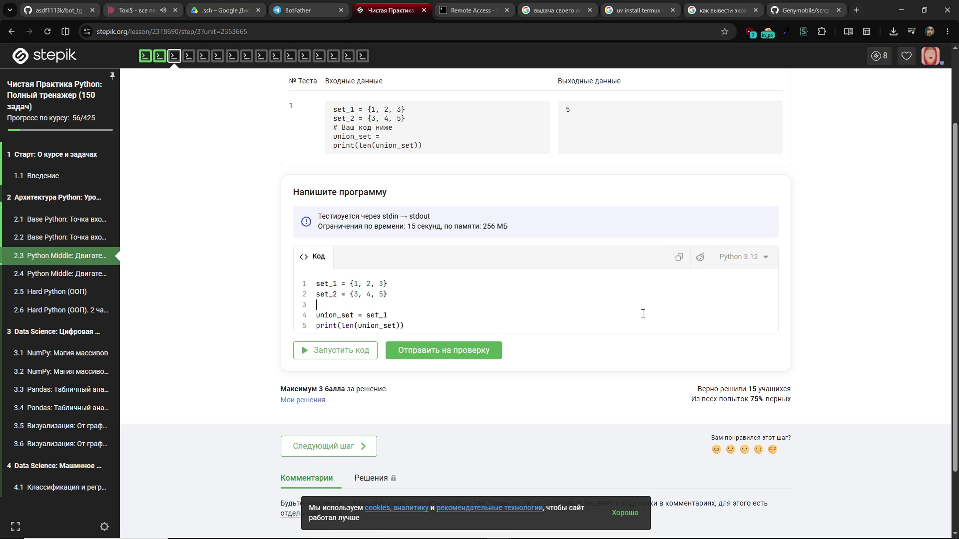
type("for")
type(" se ")
type("r")
type("1")
type("in")
key("Left")
Complete the loop header as 'for element in set_1:' and start its body line.
type("el")
key("BackSpace")
type("leme")
type("nt")
key("Return")
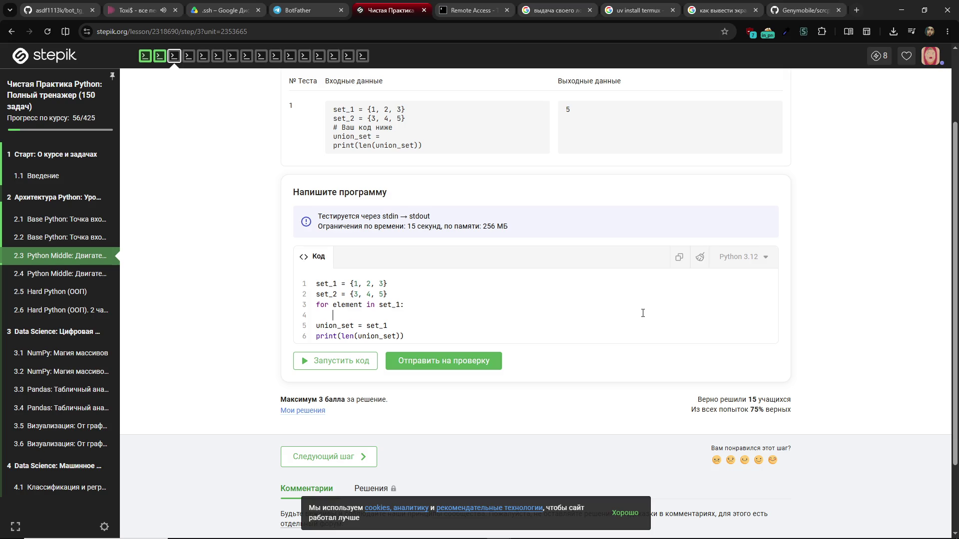
Insert 'union_set = set()' on a new line above the loop.
key("Down")
key("shift+Right")
key("shift+Right")
key("shift+Right")
key("Left")
key("Up")
key("Up")
key("Up")
key("End")
key("Return")
type("union_set ")
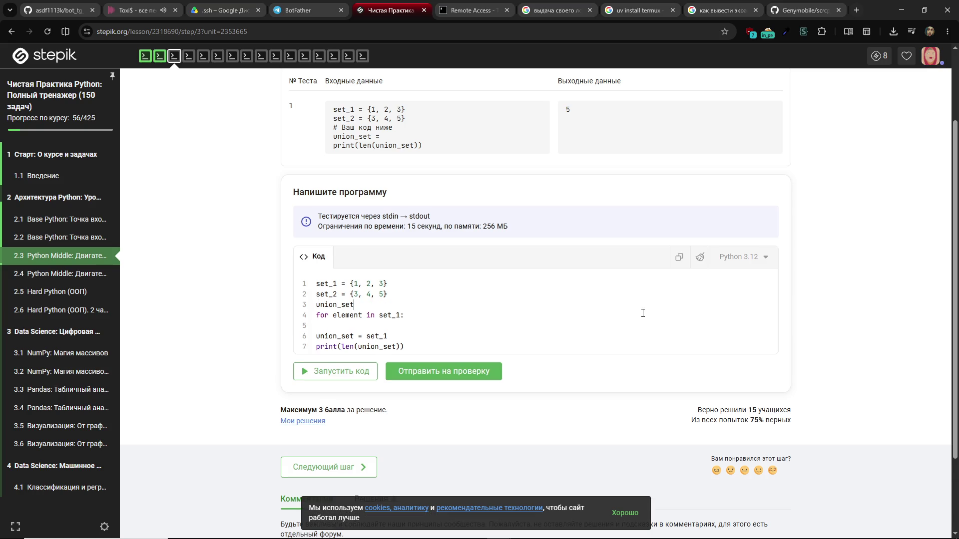
type("= set()")
key("Up")
key("Return")
type("inde")
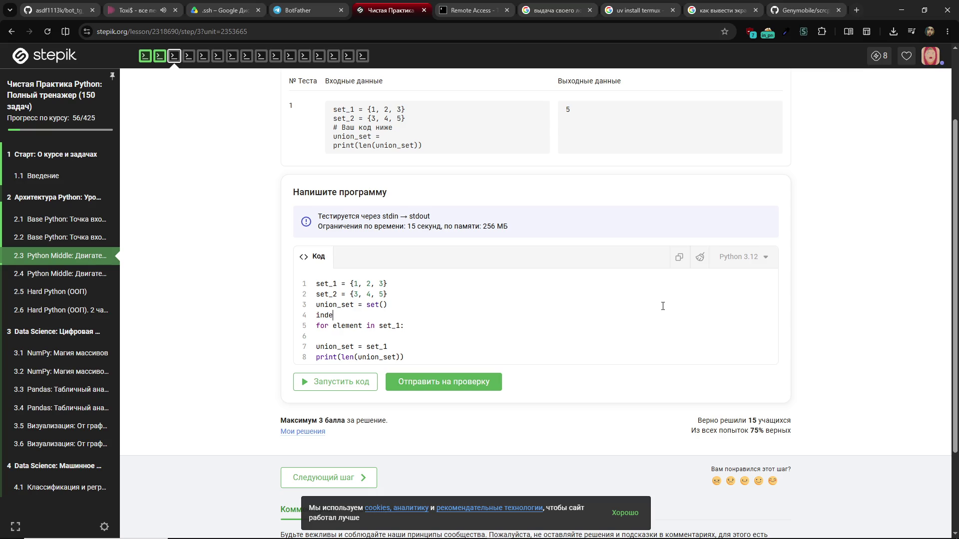
key("BackSpace")
key("BackSpace")
key("BackSpace")
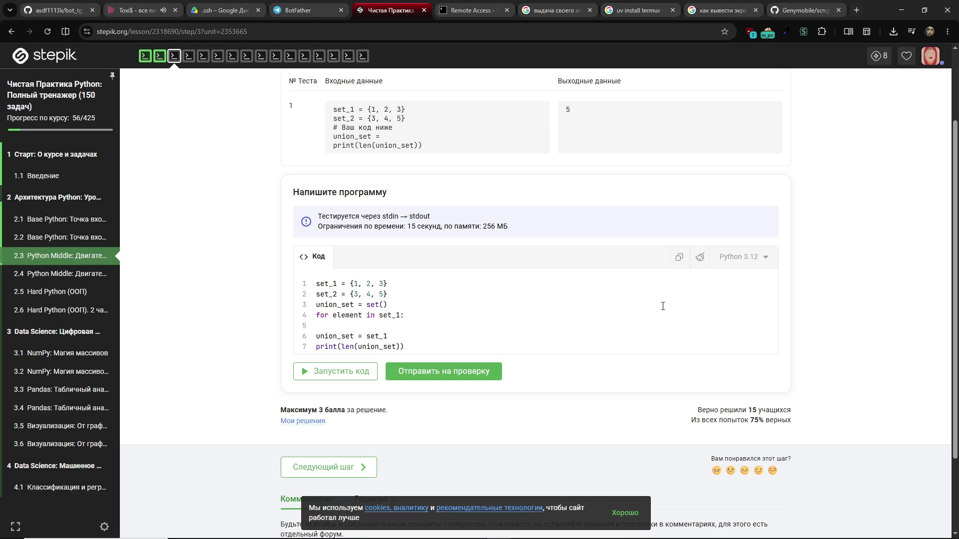
Write 'union_set.add(element)' as the loop body.
key("Up")
key("BackSpace")
key("BackSpace")
key("BackSpace")
type("set()")
type("ini")
key("BackSpace")
key("BackSpace")
key("BackSpace")
type("unio")
type("n_set")
type("adde")
key("BackSpace")
key("BackSpace")
type("d")
type("()")
type("aw")
key("BackSpace")
key("BackSpace")
type("eleme")
type("nt")
key("ctrl+t")
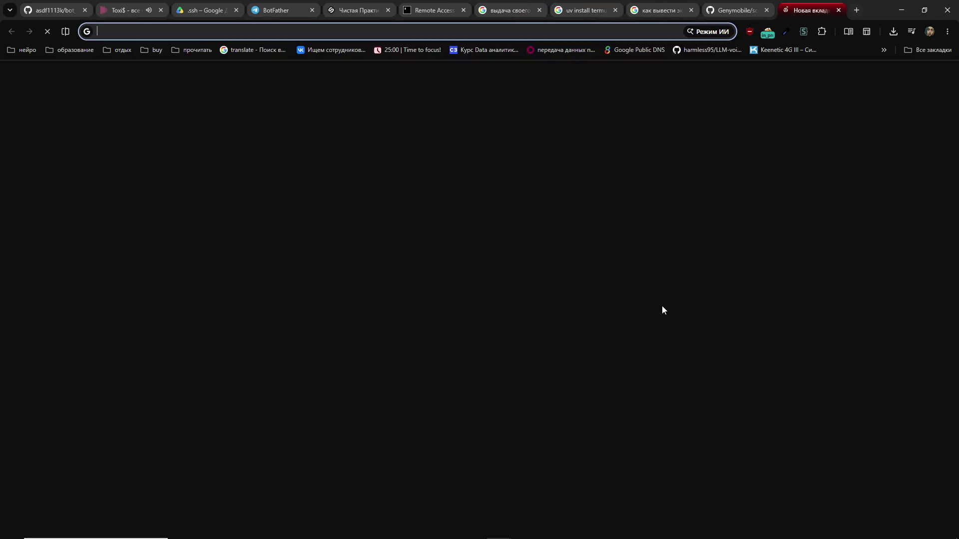
Google 'как передавать два значения в for?'.
type("ss")
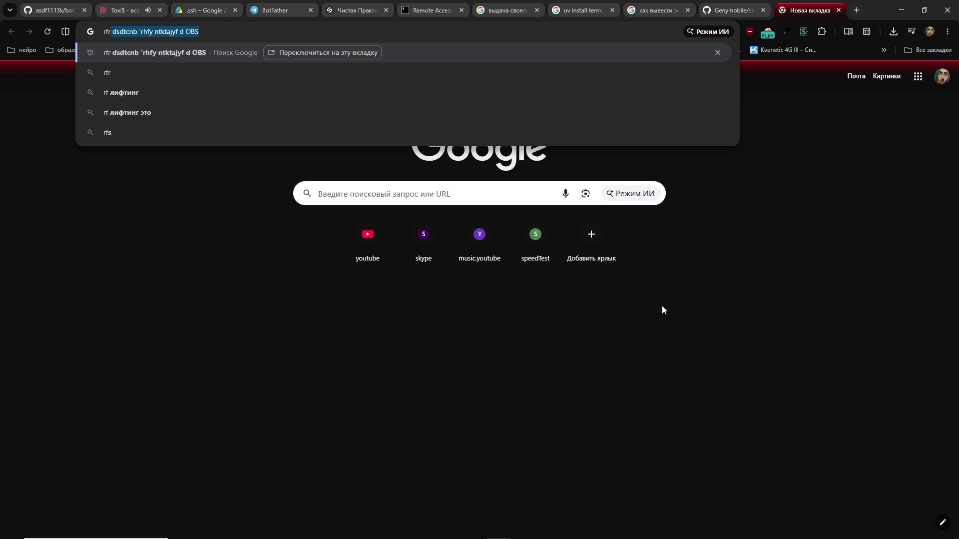
key("Escape")
type("как ")
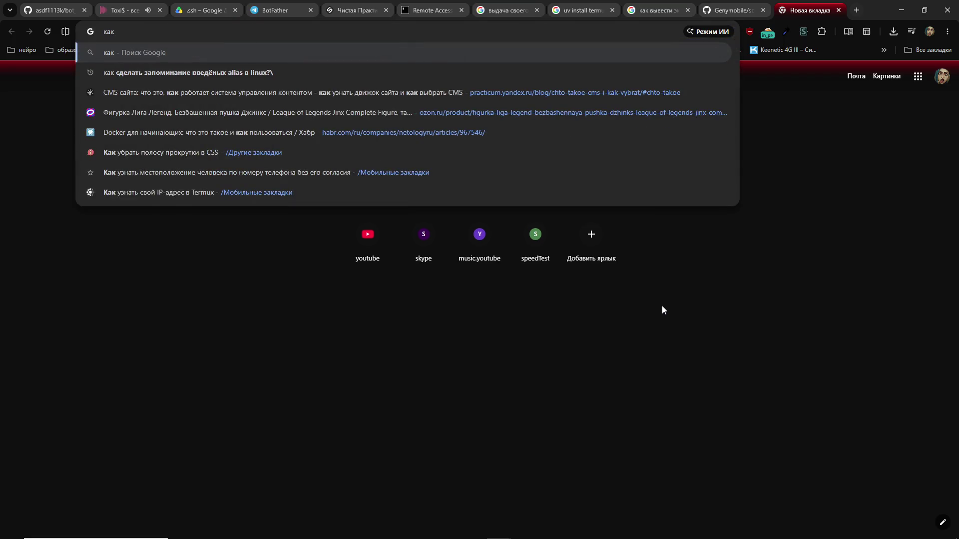
type("передавать ")
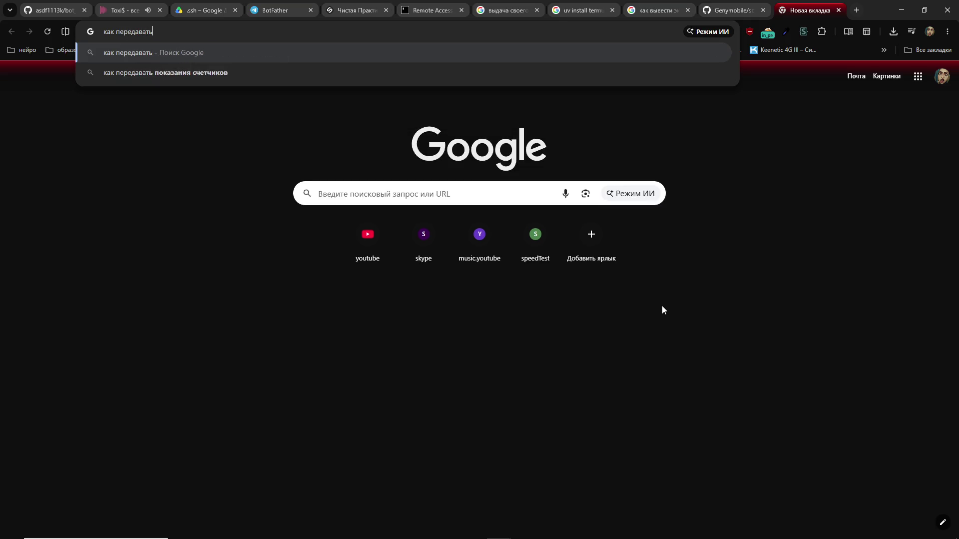
type("два зна")
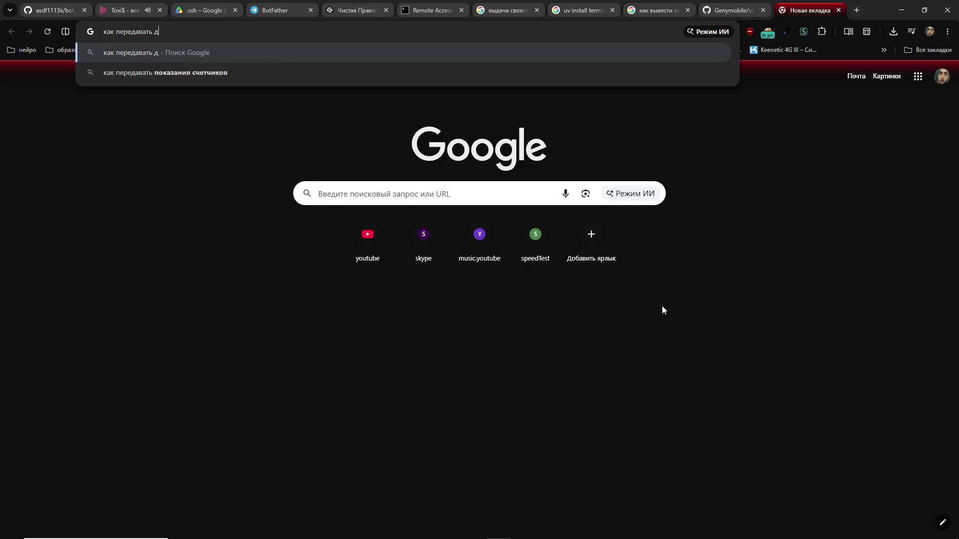
type("чения ")
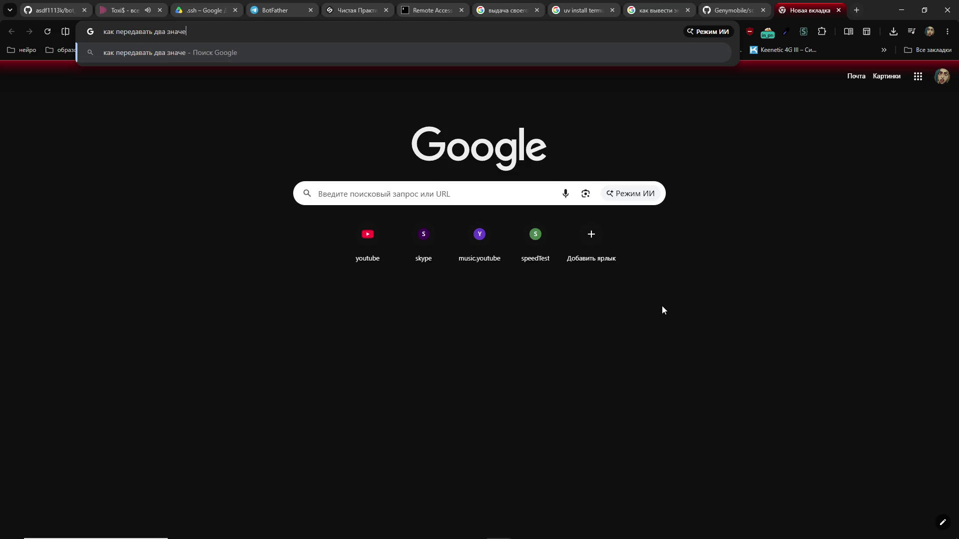
type("в ")
type("for&")
key("BackSpace")
type("?")
key("Return")
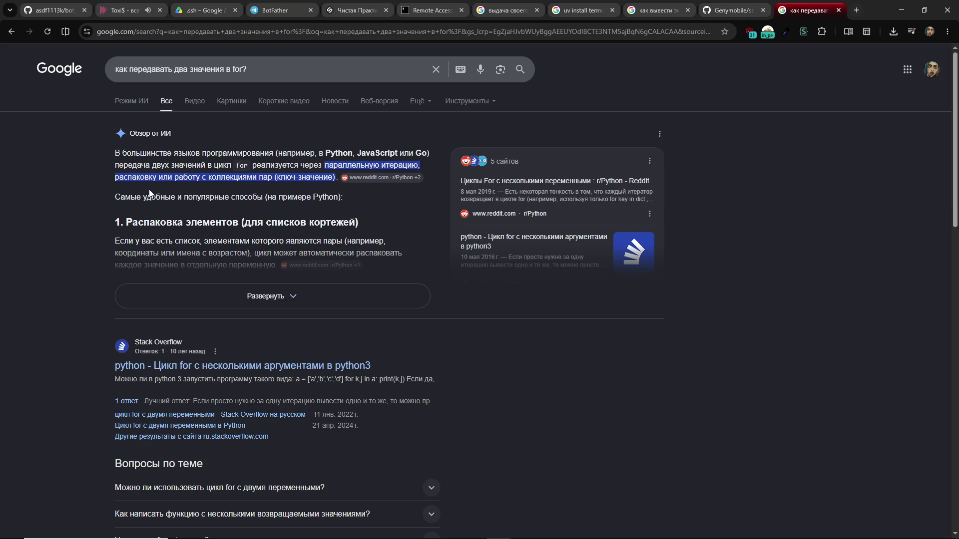
Expand the AI overview and read its tuple-unpacking and zip() examples.
left_click(280, 300)
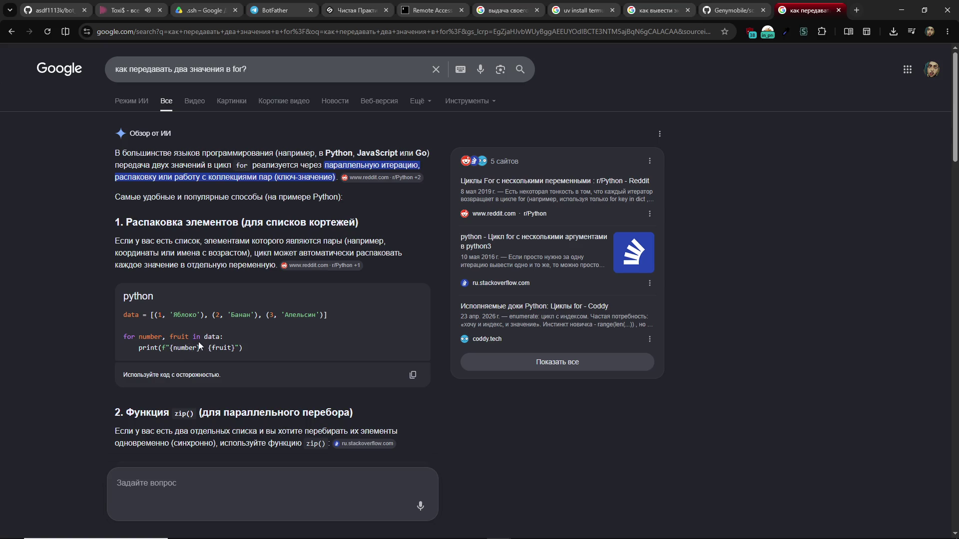
scroll(204, 352, "down", 1)
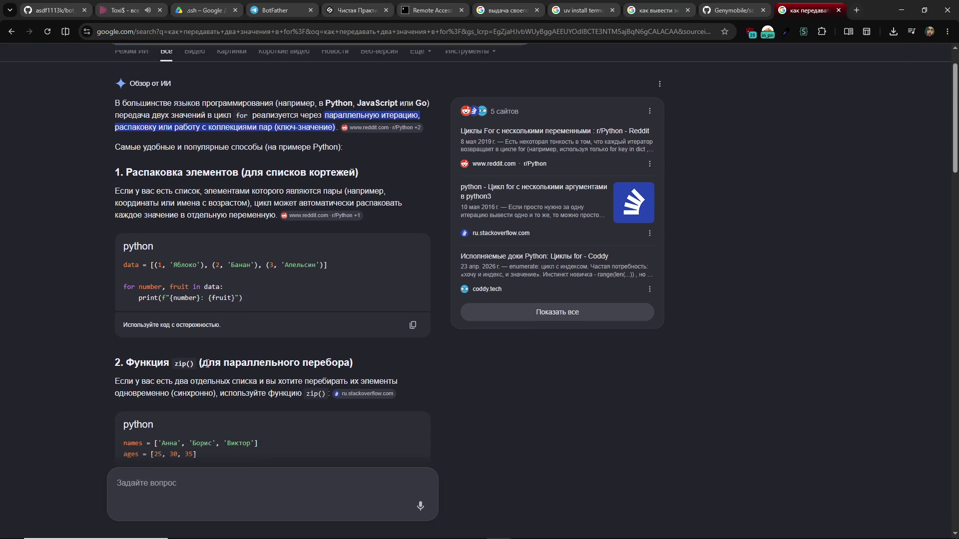
scroll(222, 377, "down", 1)
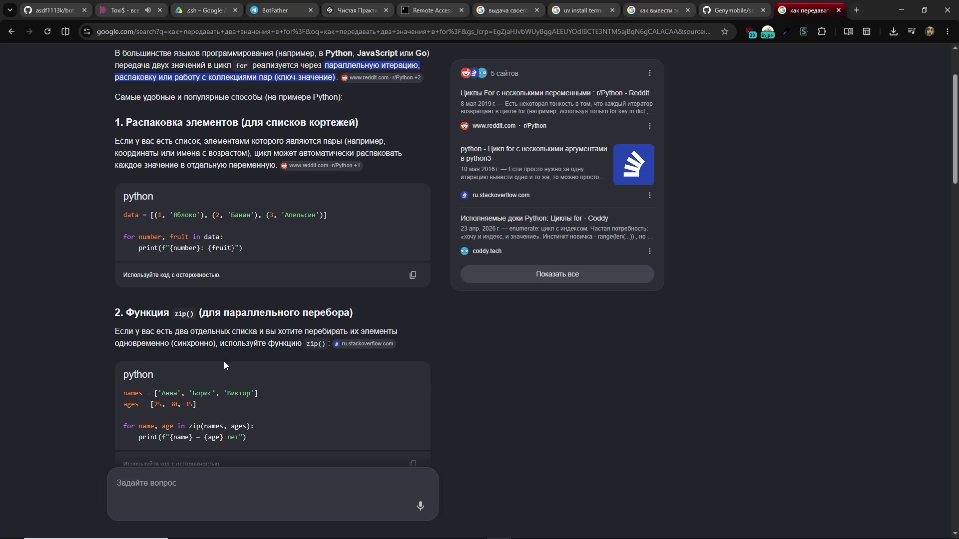
scroll(223, 340, "down", 1)
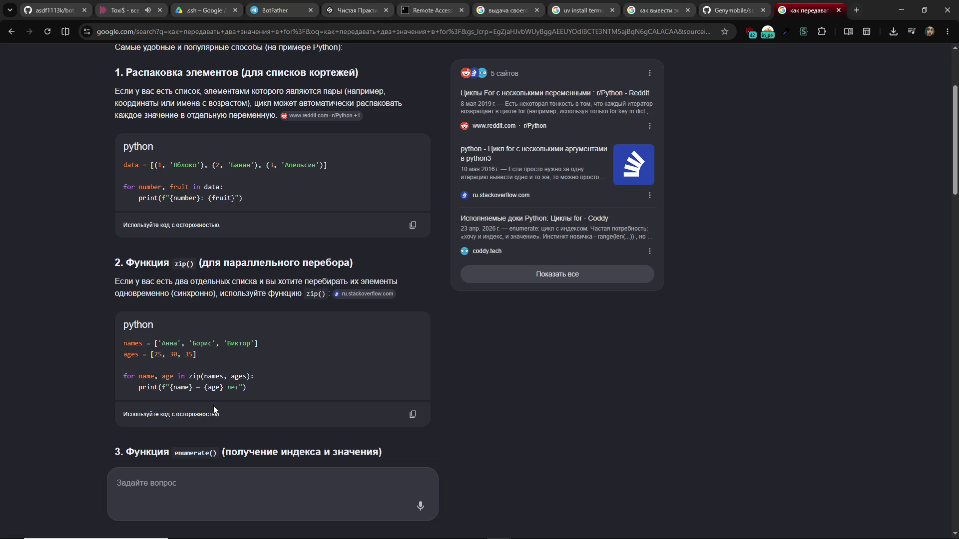
Switch through the browser tabs back to the Stepik set-union exercise.
left_click(279, 10)
left_click(214, 14)
left_click(120, 11)
left_click(432, 10)
left_click(582, 10)
left_click(739, 11)
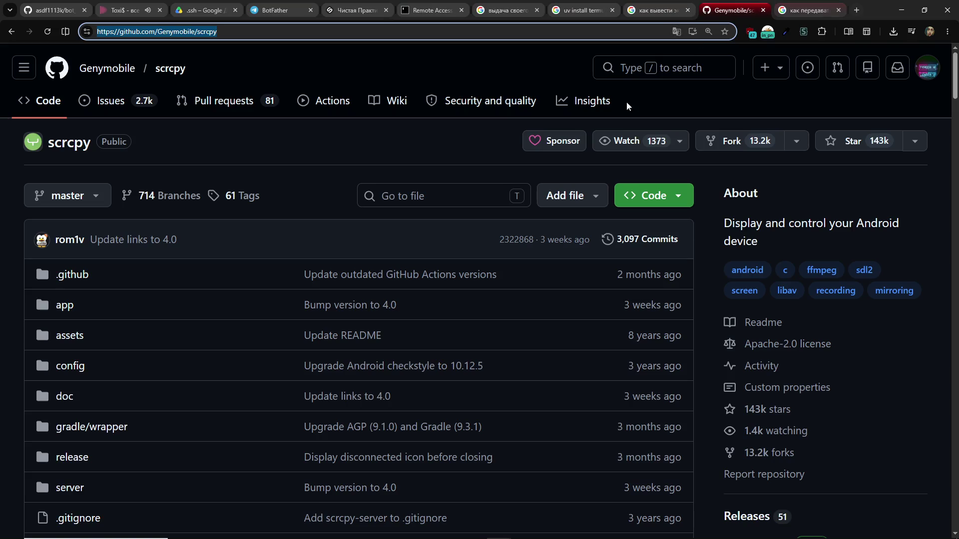
left_click(363, 10)
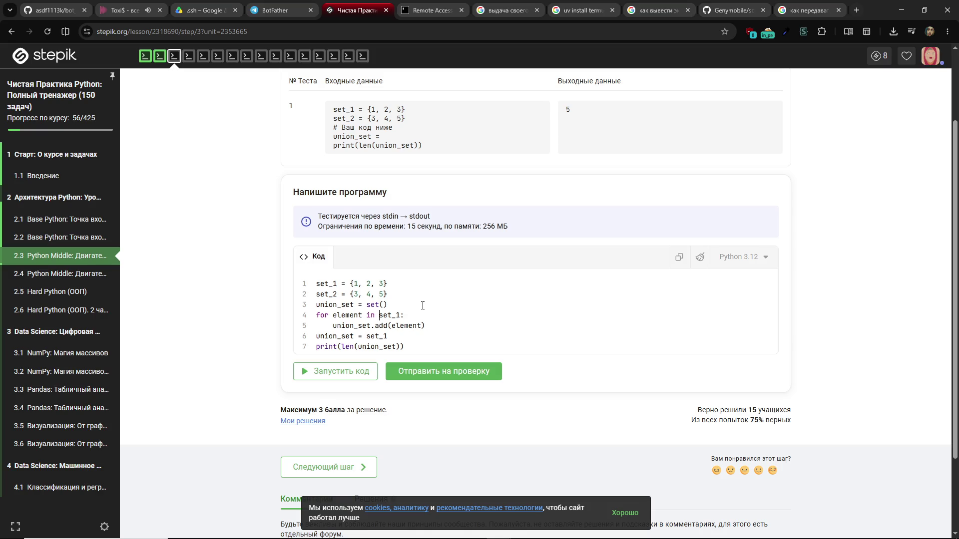
Change the loop header to 'for element_1, element_2 in zip(set_1, set_2):'.
type("яш")
key("BackSpace")
key("BackSpace")
type("zip(")
type("set_1, set_2")
type(")")
key("Left")
key("Left")
key("Left")
type("_1")
type(",")
key("ctrl+shift+Left")
key("ctrl+c")
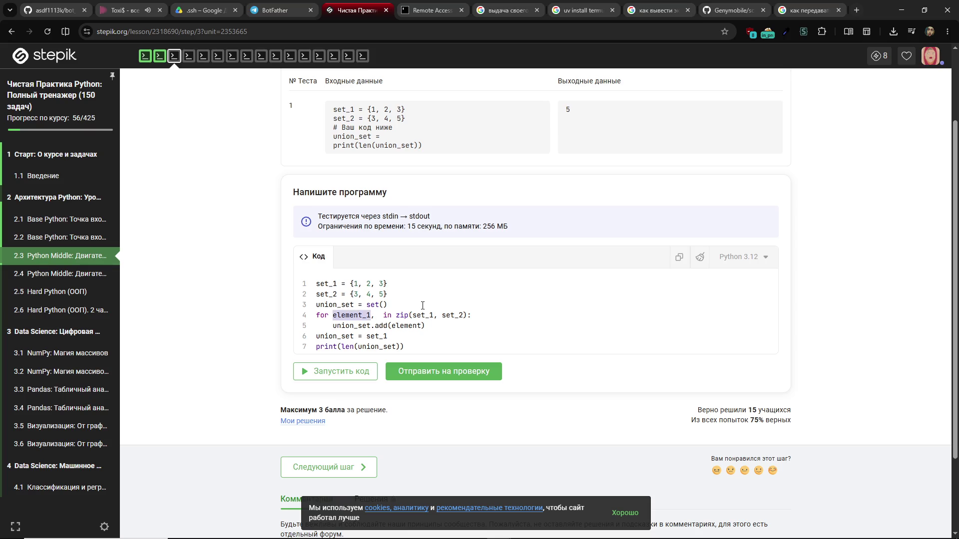
key("Right")
key("Right")
key("ctrl+v")
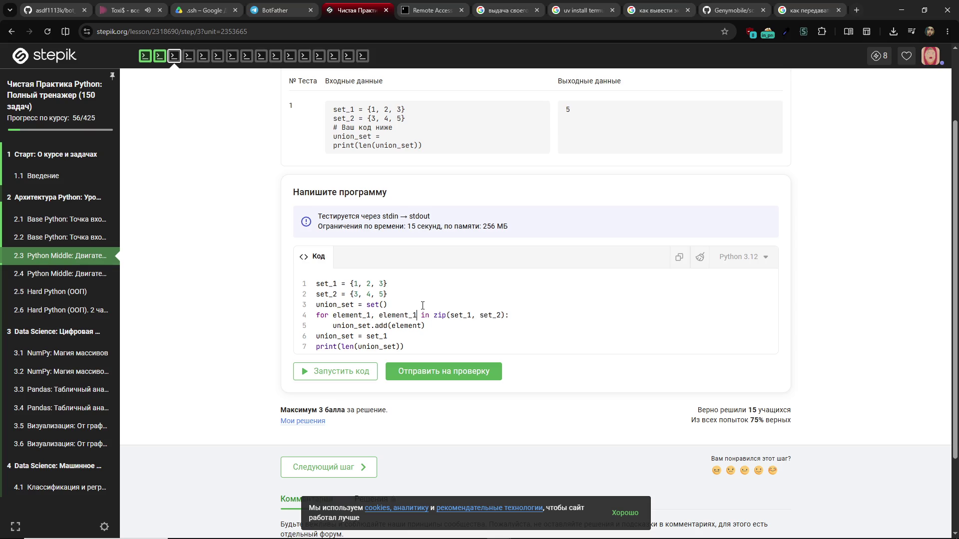
key("BackSpace")
type("2")
Add union_set.add calls for element_1 and element_2, and delete the 'union_set = set_1' line.
key("Down")
type("_1")
key("Return")
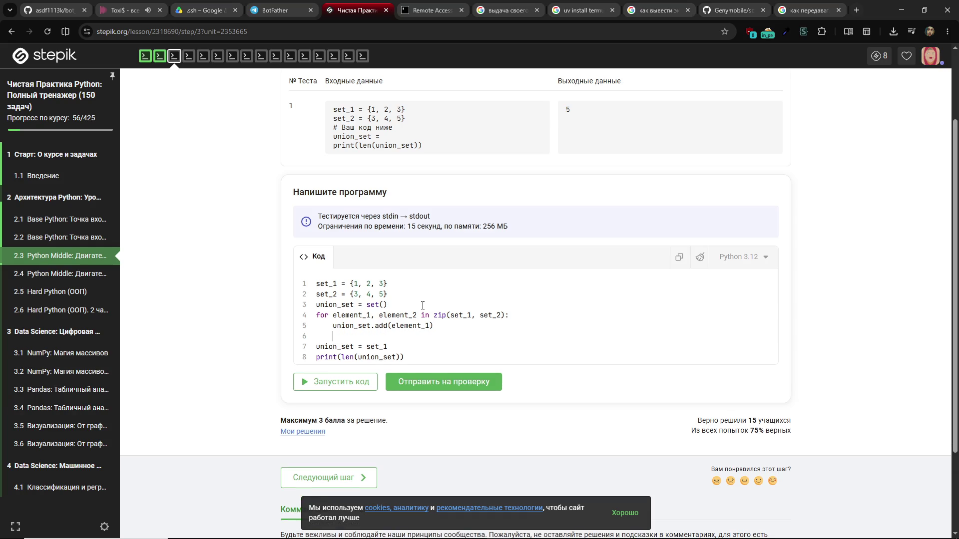
type("uni")
type("on")
type("_set")
type(".add")
type("()")
key("Up")
key("End")
key("Left")
key("ctrl+shift+Left")
key("Right")
key("ctrl+v")
key("ctrl+shift+Left")
key("ctrl+shift+Left")
key("ctrl+shift+Left")
key("BackSpace")
key("BackSpace")
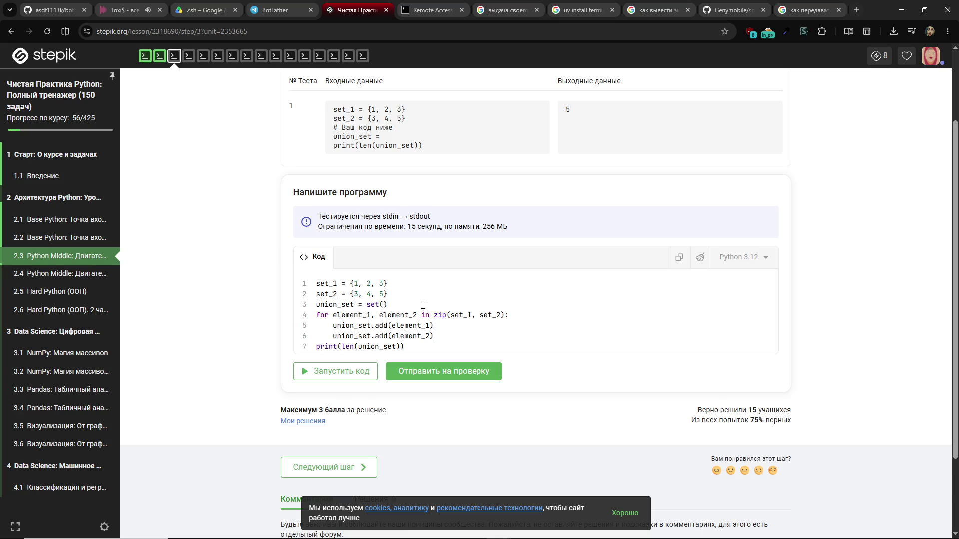
Submit the set-union solution for 3 points and view the posted solution in 'Форум решений'.
left_click(441, 373)
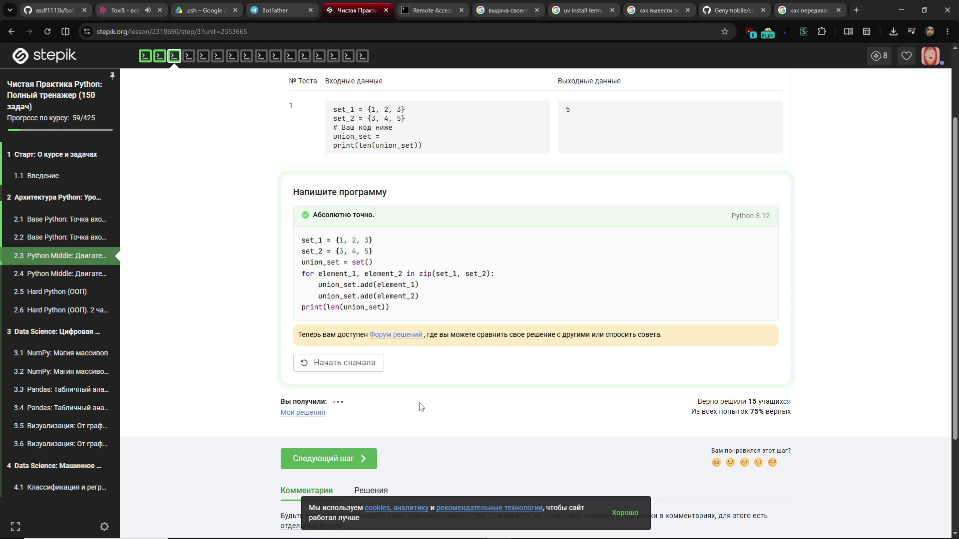
left_click(405, 335)
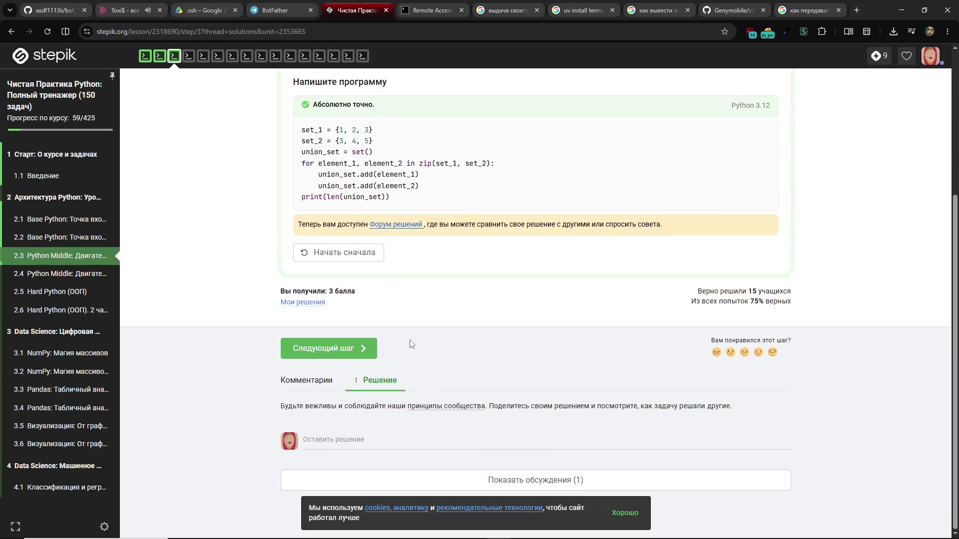
left_click(616, 480)
left_click(624, 513)
scroll(483, 448, "down", 2)
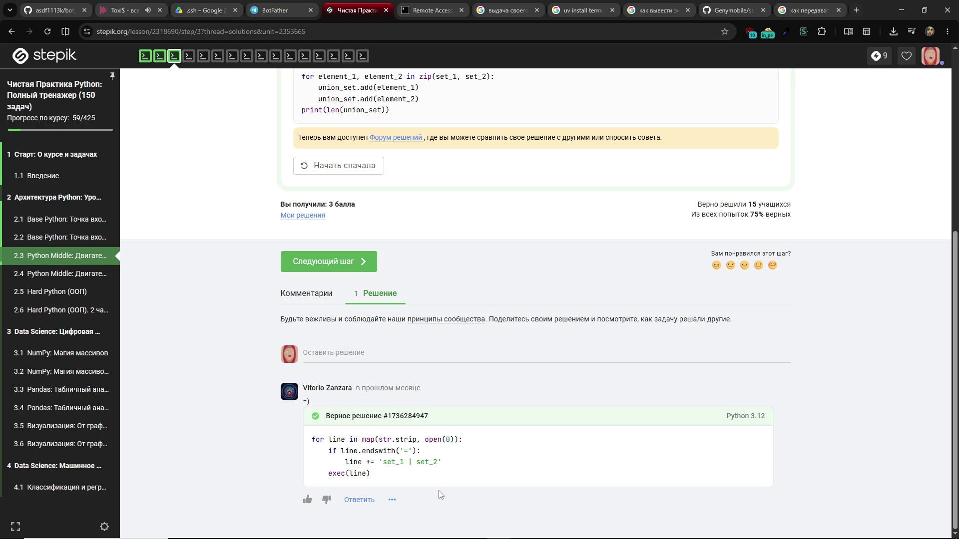
left_click(856, 10)
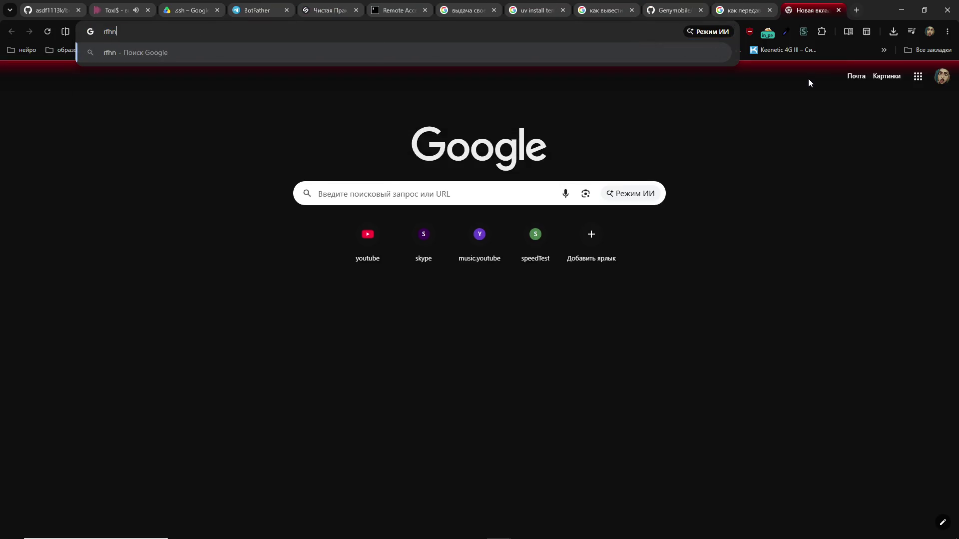
Enter 'remnote' in the new tab's address bar so the RemNote workspace URL autocompletes.
type("карто")
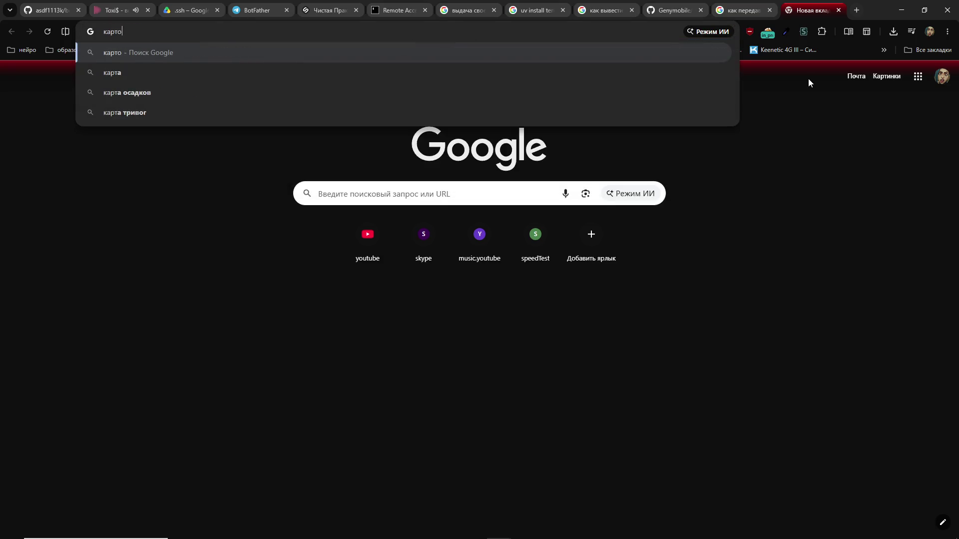
key("BackSpace")
key("BackSpace")
key("BackSpace")
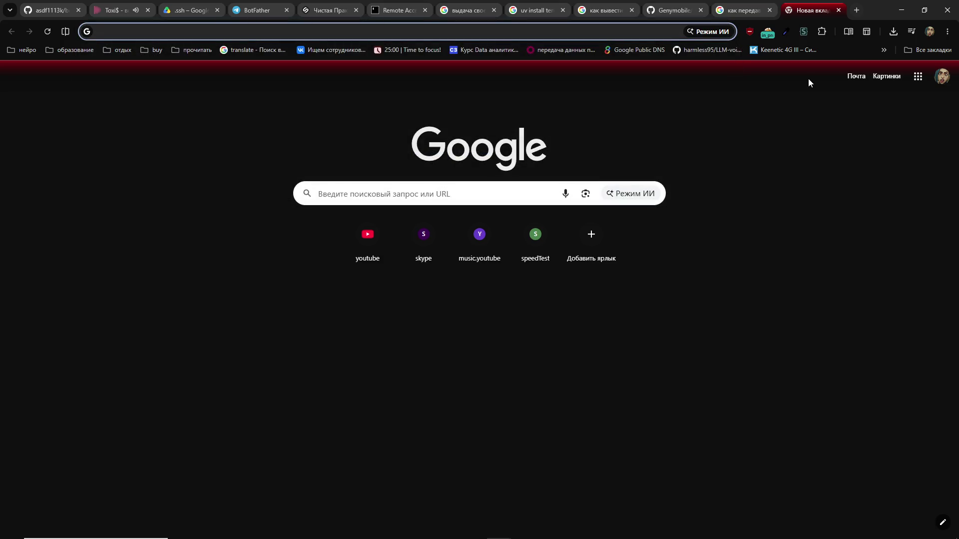
type("ка")
key("BackSpace")
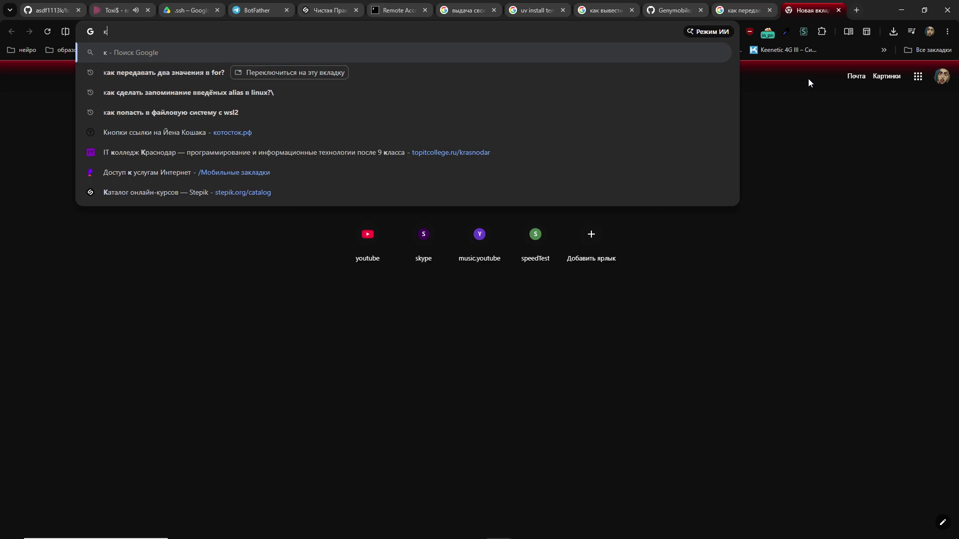
key("BackSpace")
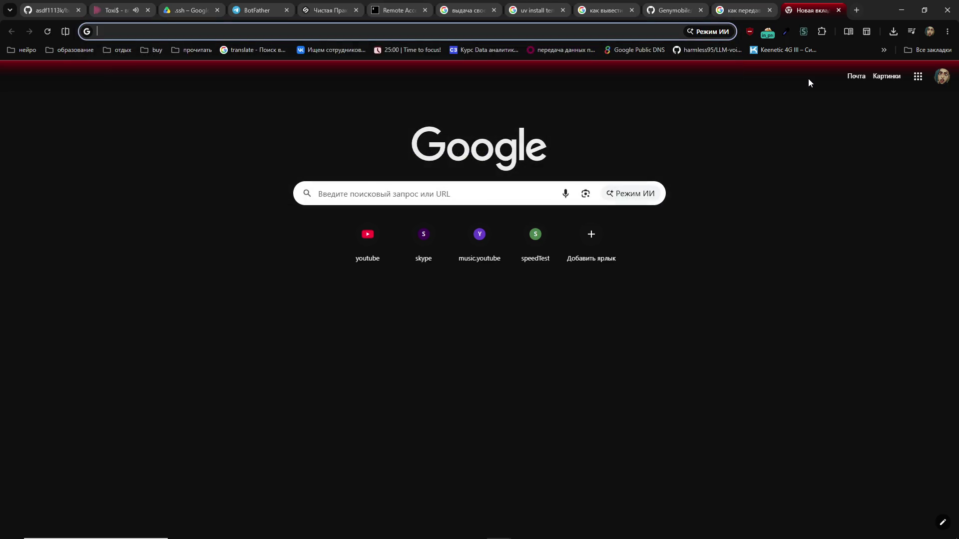
type("ma")
key("BackSpace")
key("BackSpace")
key("BackSpace")
type("no")
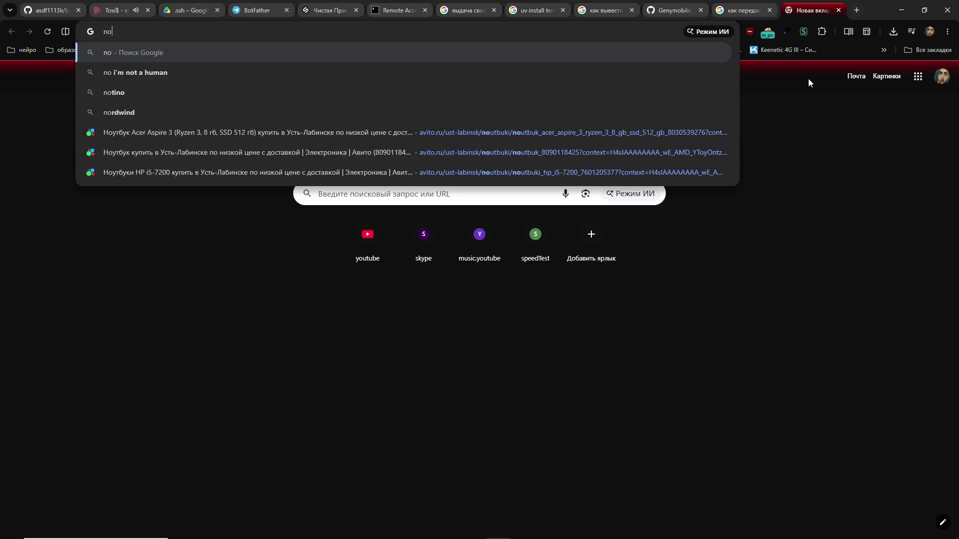
type("te")
key("BackSpace")
key("BackSpace")
key("BackSpace")
key("BackSpace")
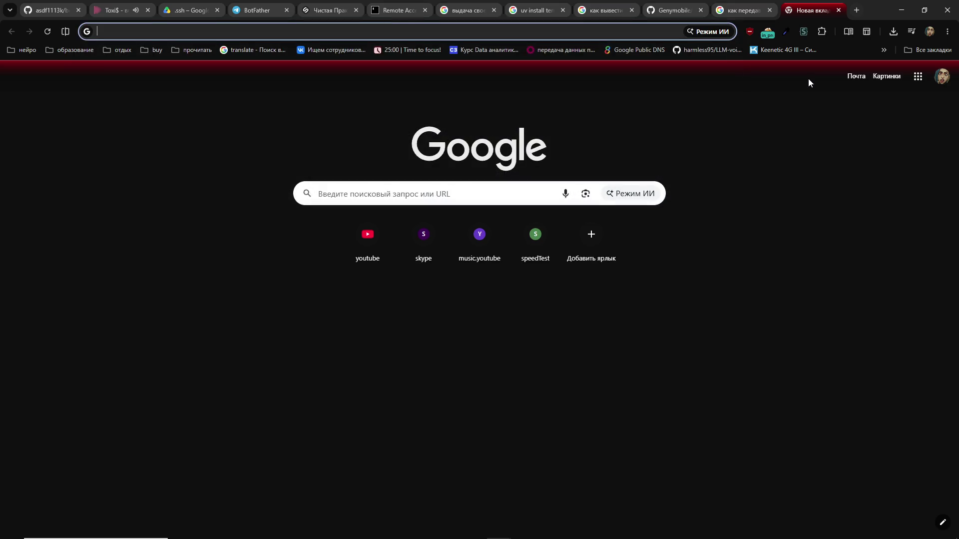
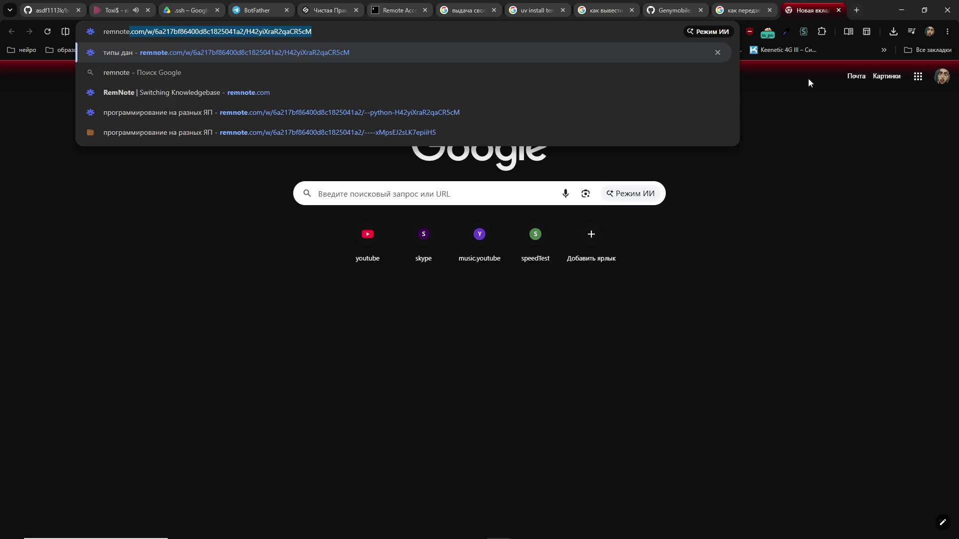
Open the RemNote workspace and create a No Bullet Document titled 'python'.
left_click(645, 91)
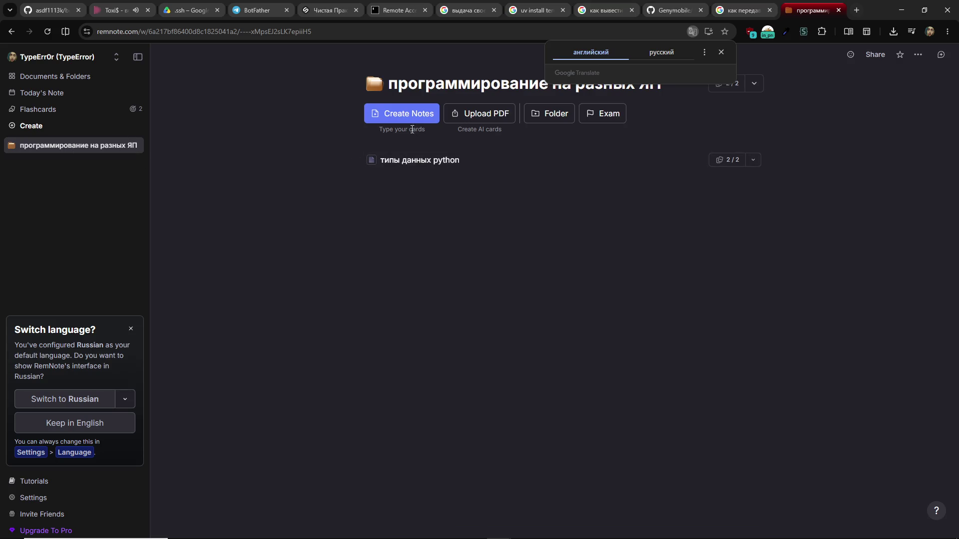
left_click(423, 119)
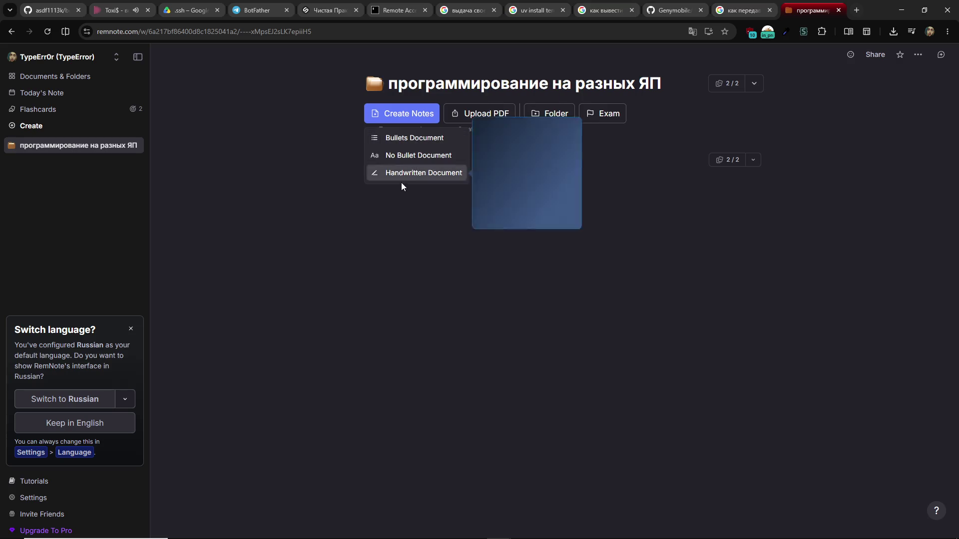
left_click(413, 157)
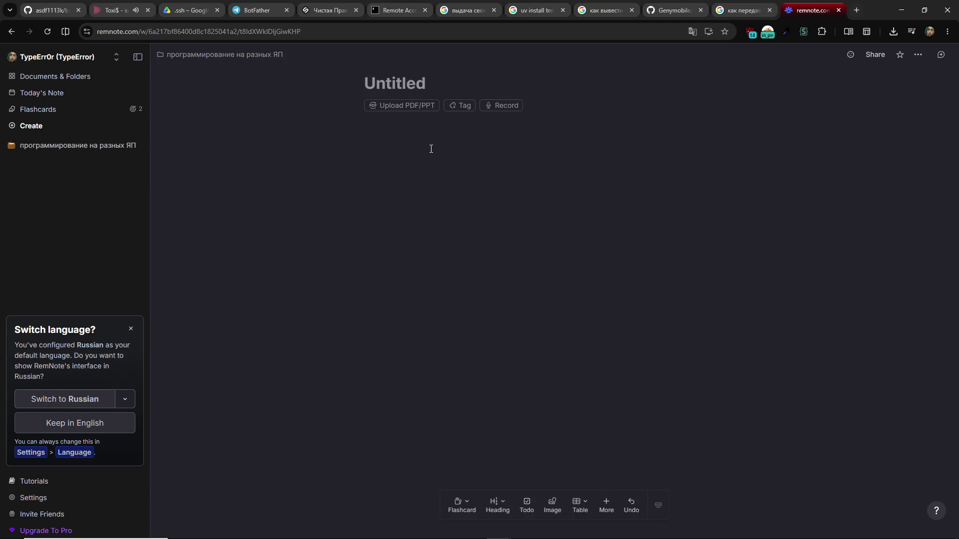
type("python")
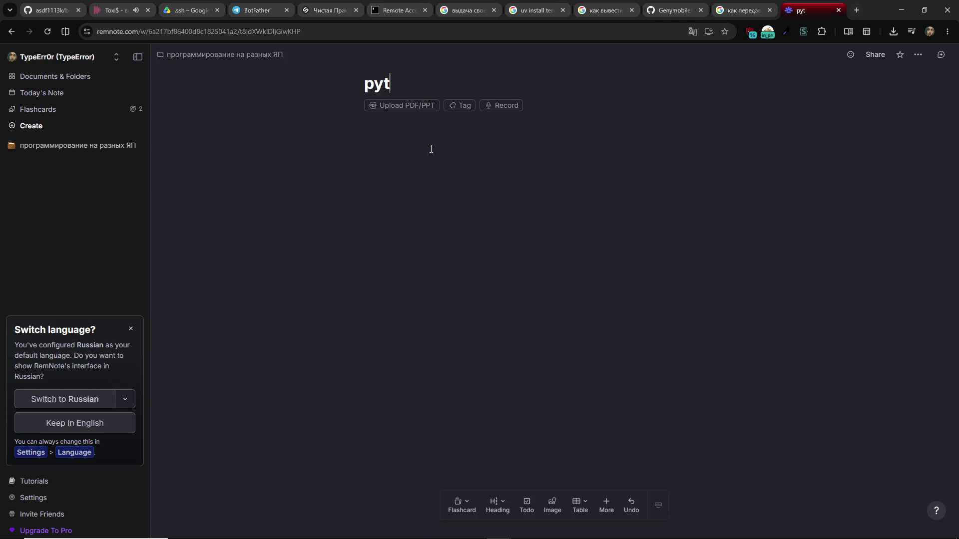
key("Return")
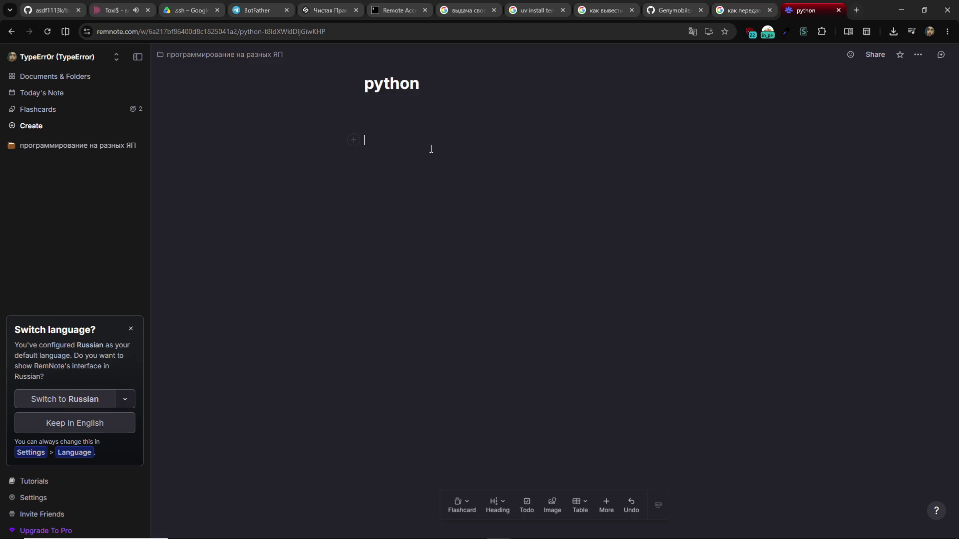
Type the question 'python компилируемый или итерируемый язык?' with the >> flashcard arrow.
type("python r")
type("j")
key("BackSpace")
type("rjg")
key("BackSpace")
key("BackSpace")
type("компилируемый")
type(" или")
type(" итерируе")
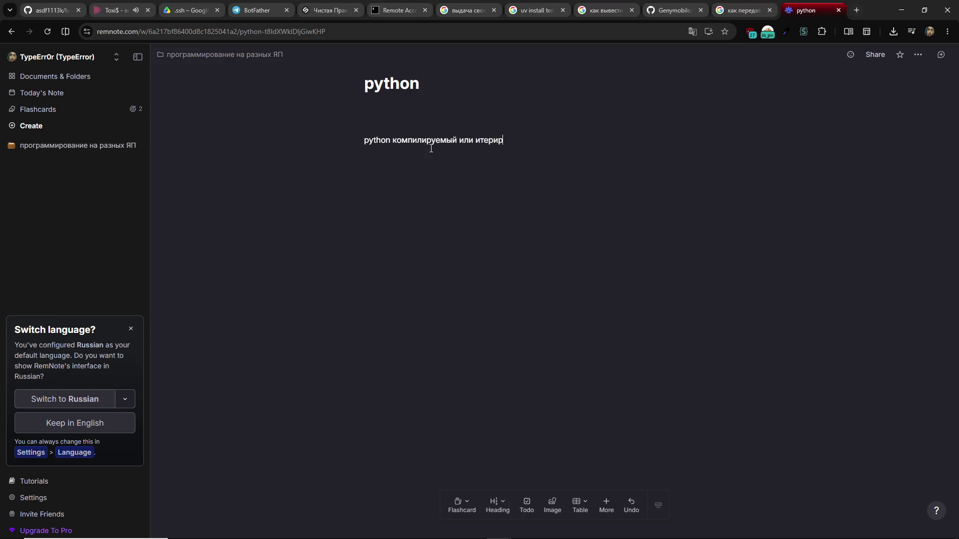
type("мый яз")
type("ык?")
type(">>")
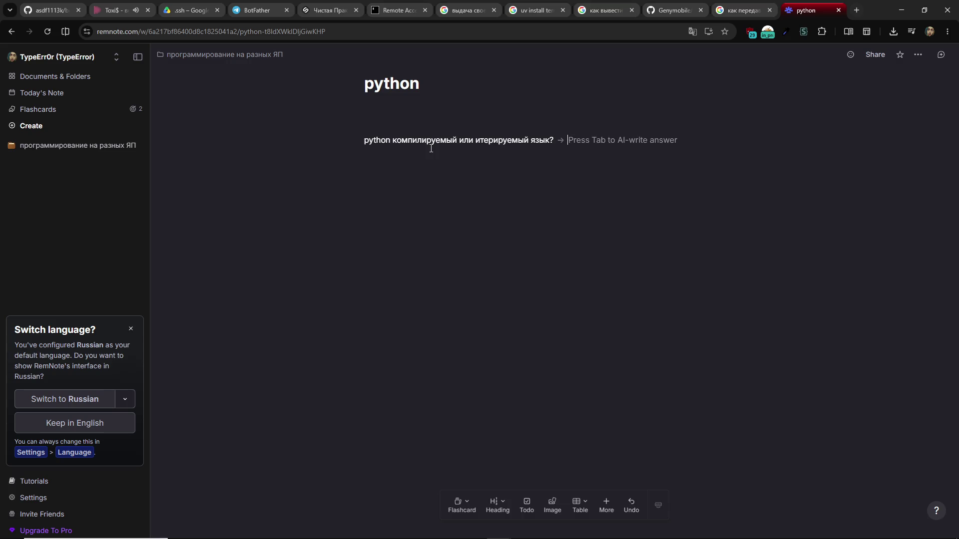
Replace итерируемый with интерпитируемый and remove the doubled space before язык?
key("ctrl+Left")
key("ctrl+Left")
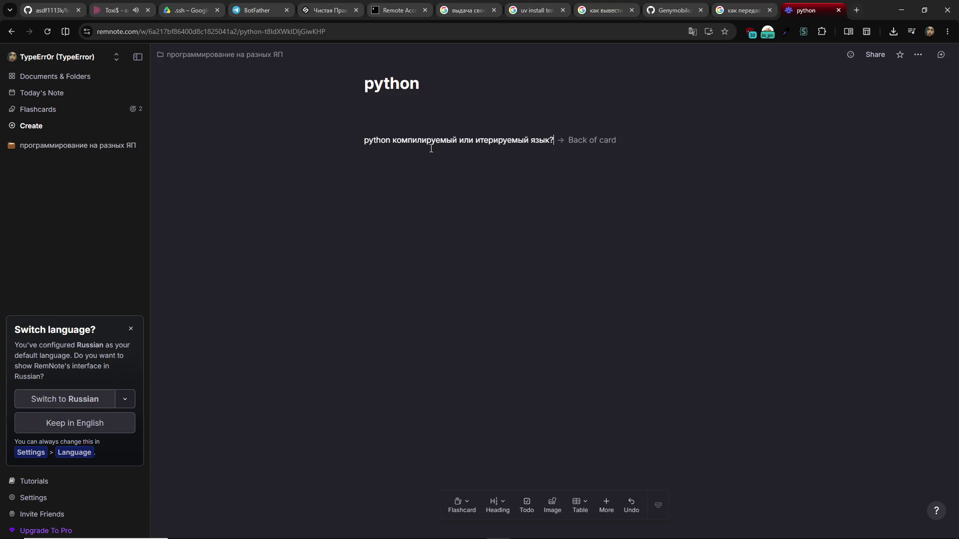
key("ctrl+shift+Left")
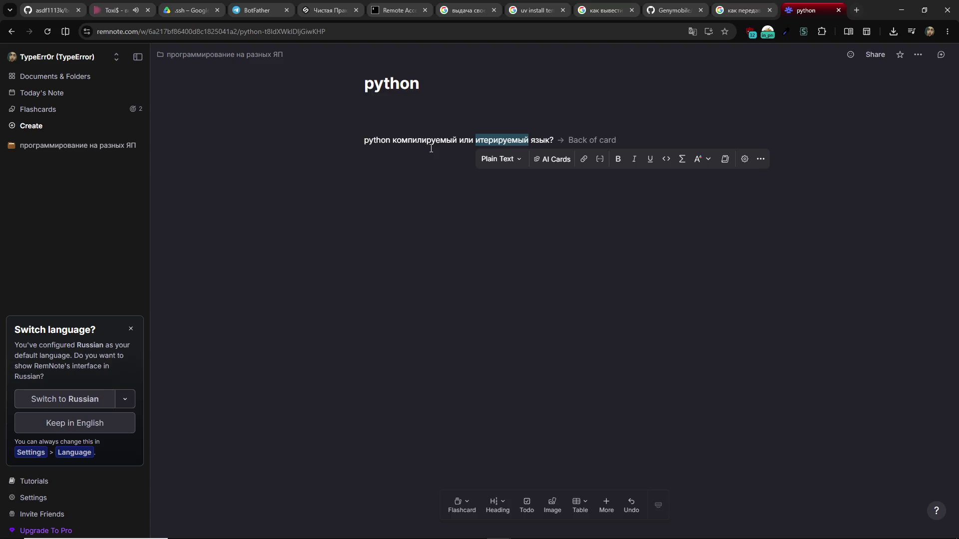
key("BackSpace")
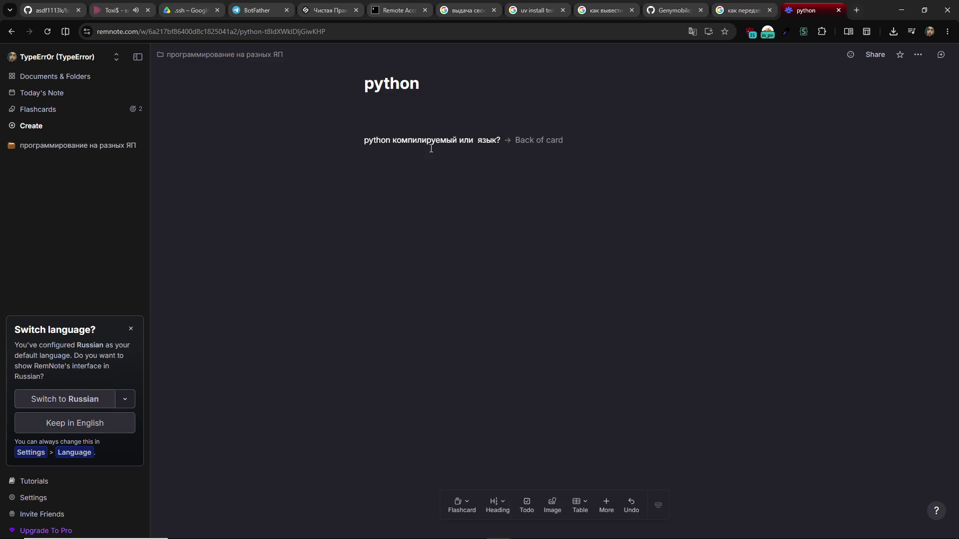
key("XF86AudioPlay")
type("интерп")
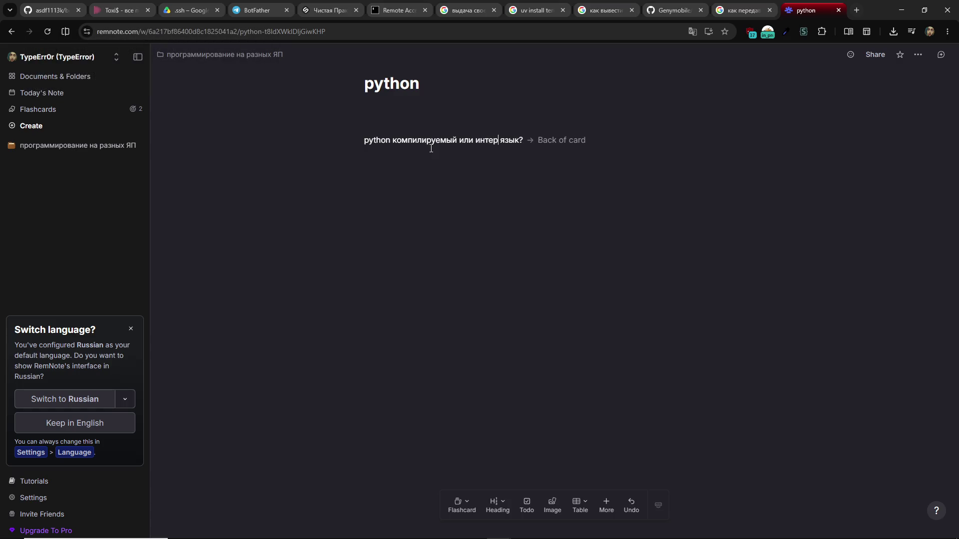
type("итируе")
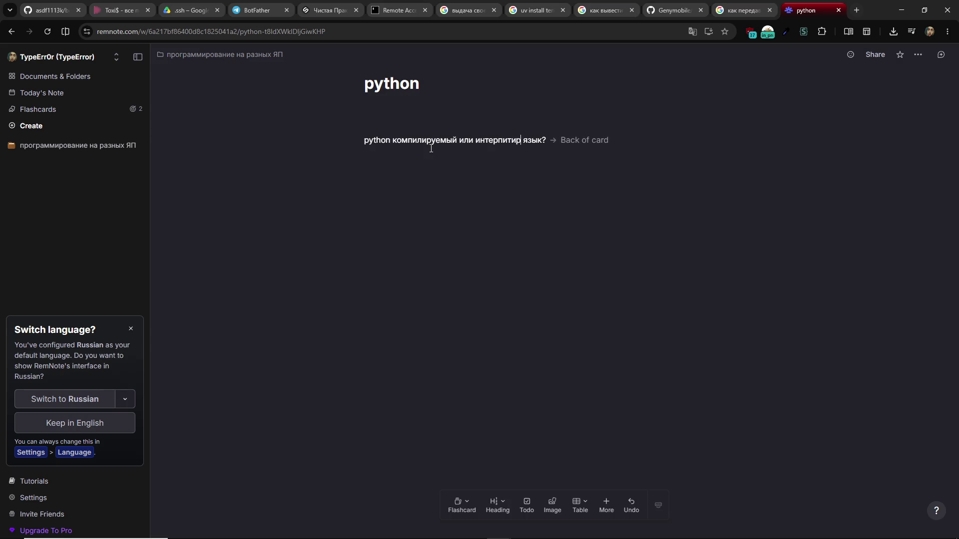
type("мый")
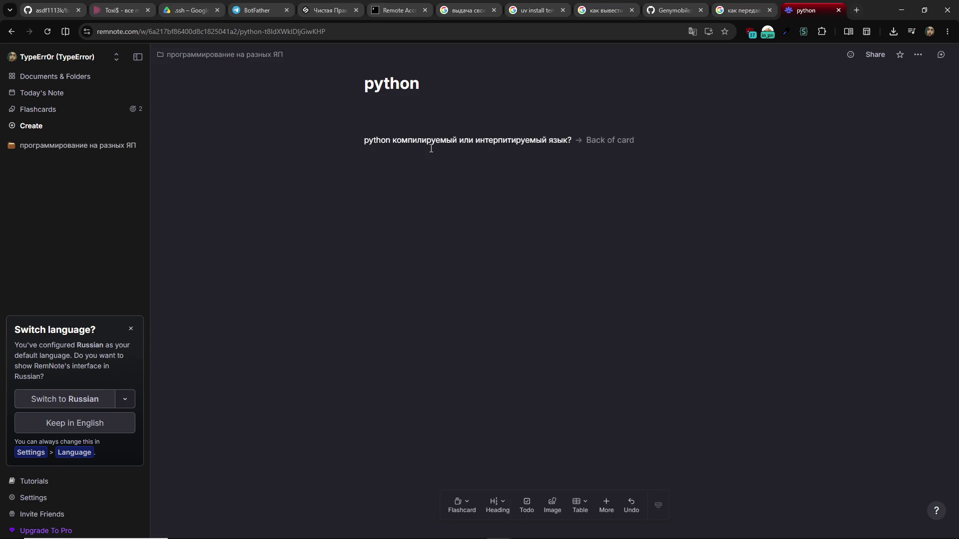
key("BackSpace")
right_click(514, 140)
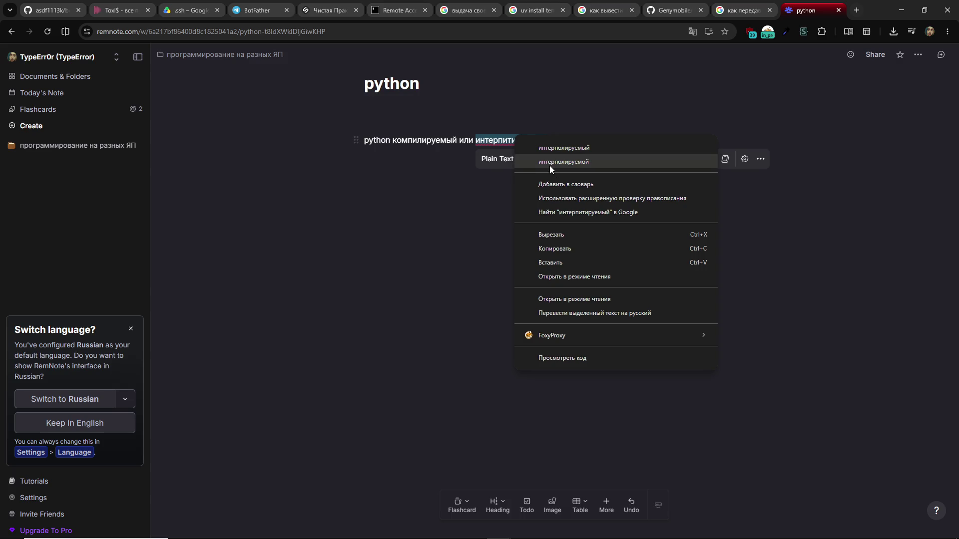
Insert the missing р into интерпритируемый and copy the word.
left_click(471, 193)
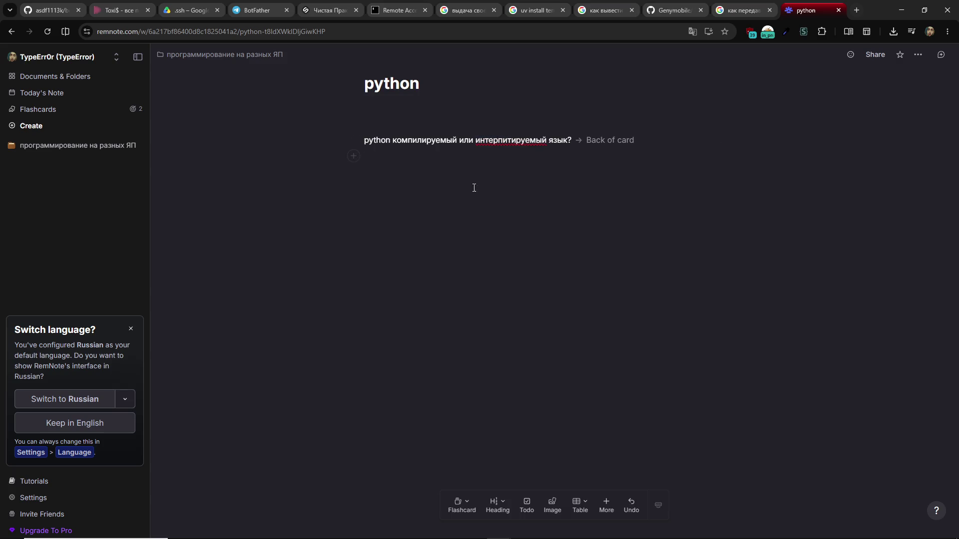
left_click(501, 141)
type("р")
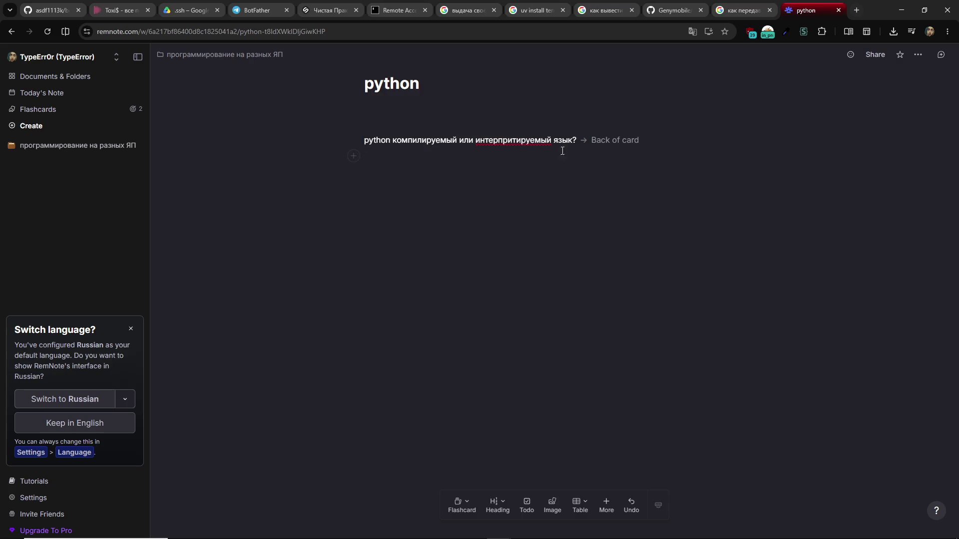
double_click(518, 142)
key("ctrl+c")
Search the word on Google, copy the correct spelling интерпретируемый, and close the tab.
key("ctrl+t")
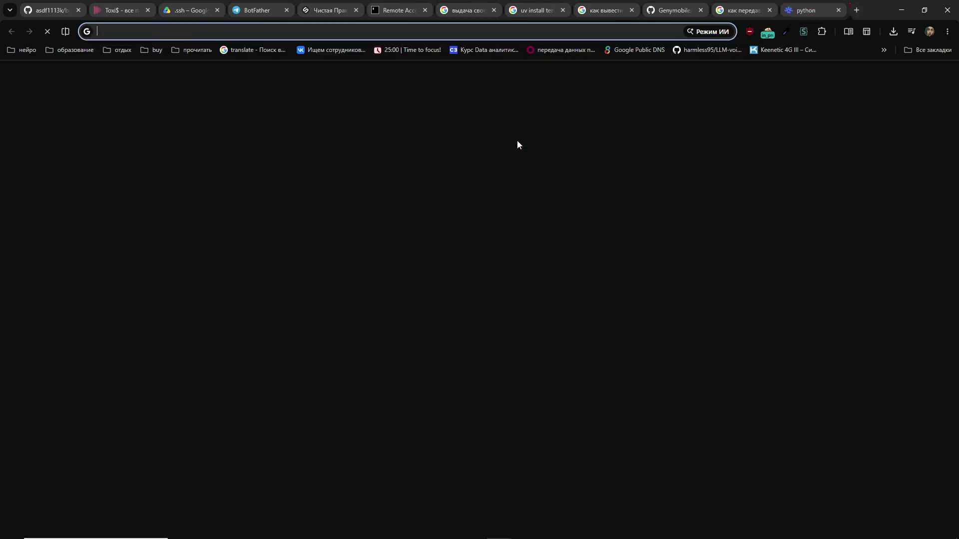
key("ctrl+v")
key("Return")
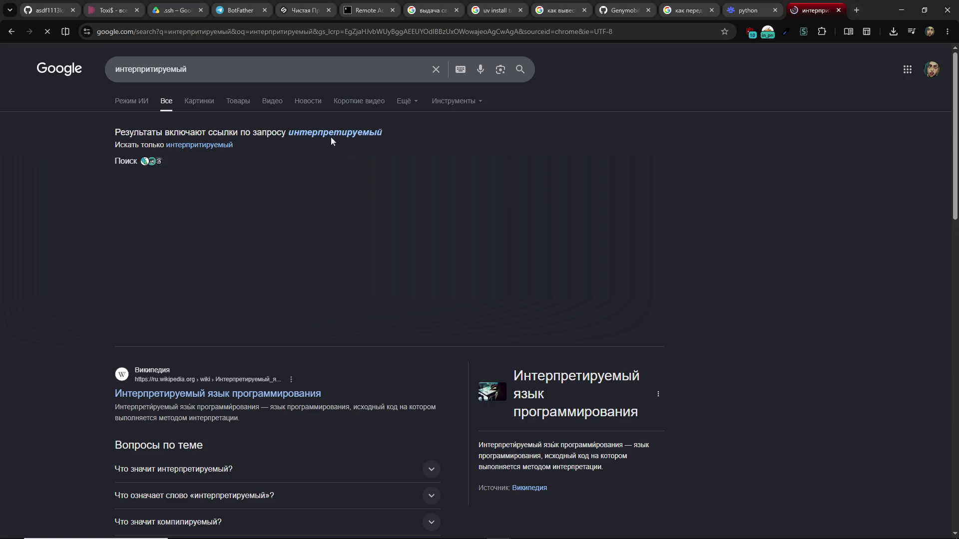
left_click(330, 134)
double_click(275, 76)
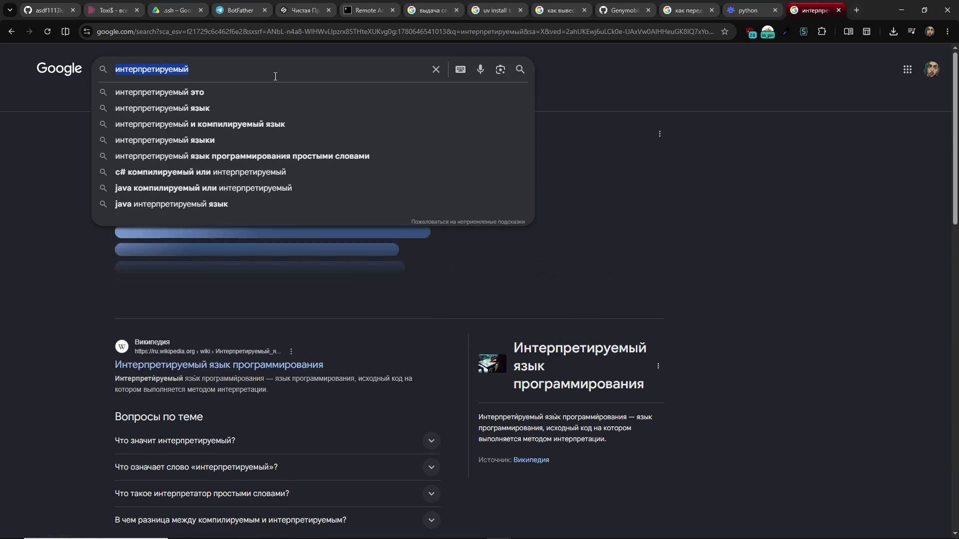
key("ctrl+c")
key("ctrl+w")
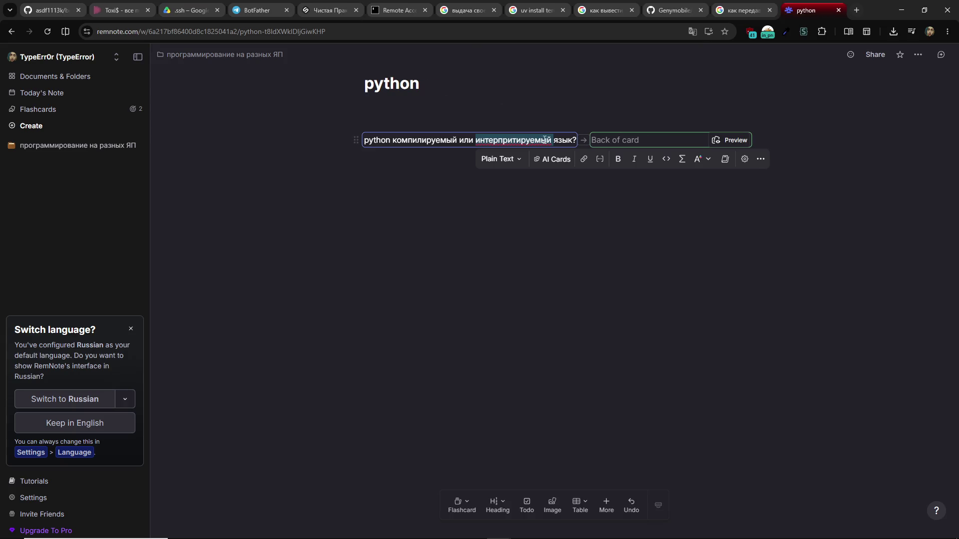
Correct the question to интерпретируемый and enter интерпретируемый as the card's answer.
key("ctrl+v")
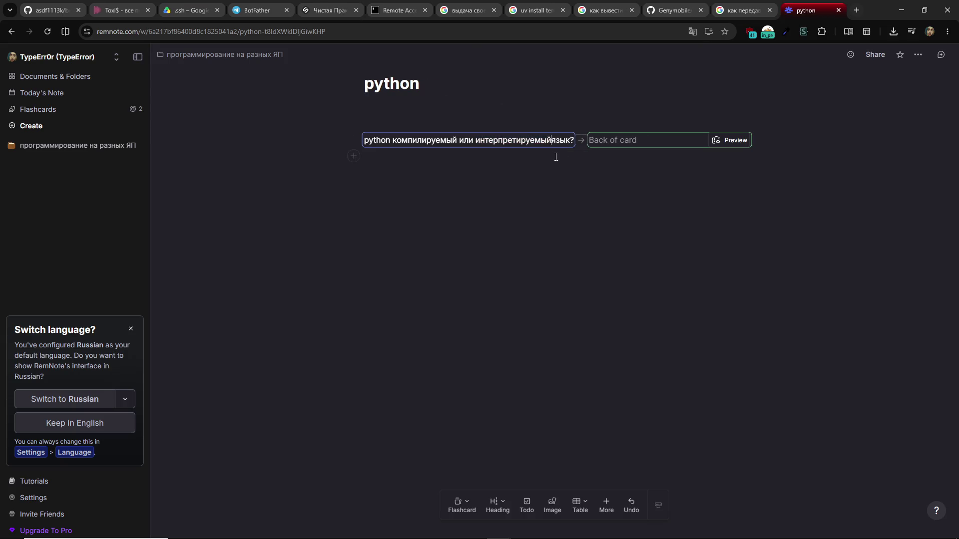
left_click(661, 134)
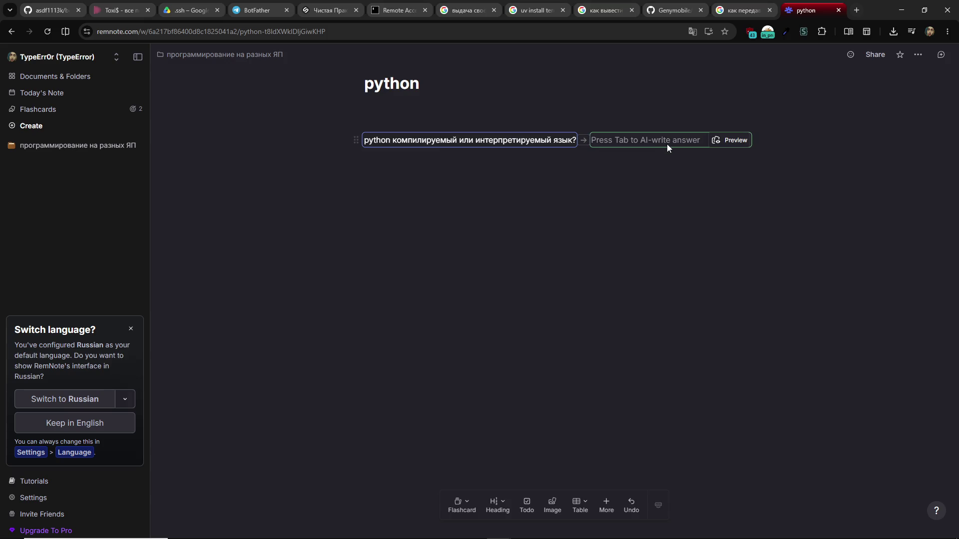
double_click(495, 141)
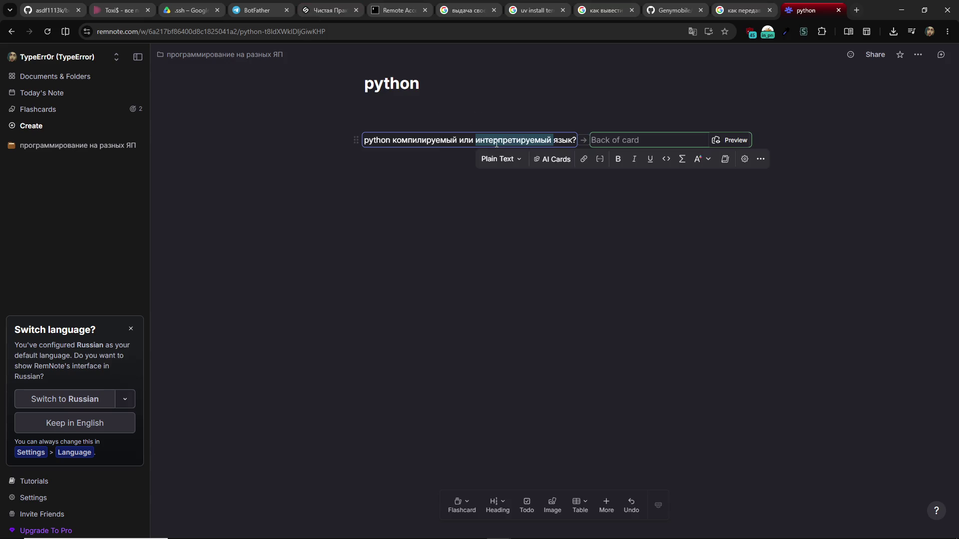
left_click(639, 136)
key("ctrl+v")
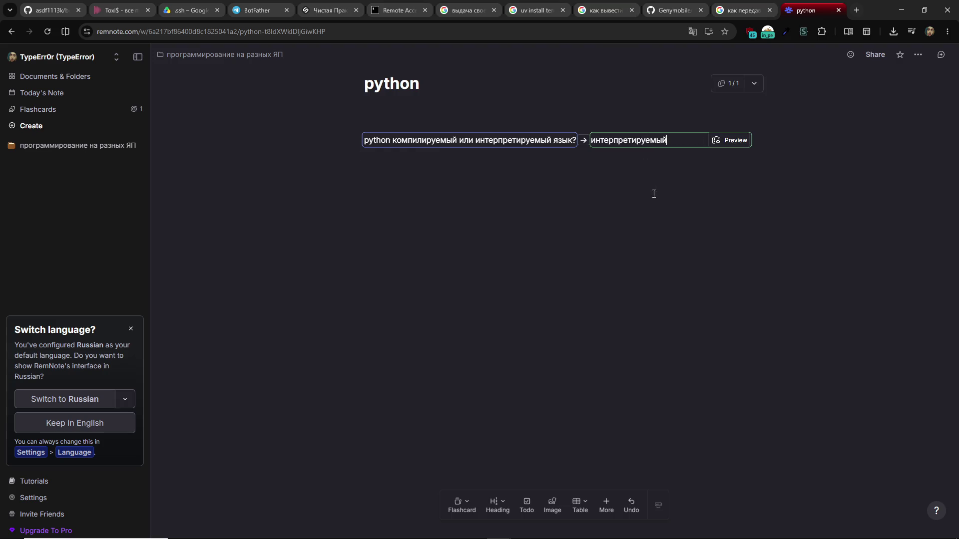
key("Return")
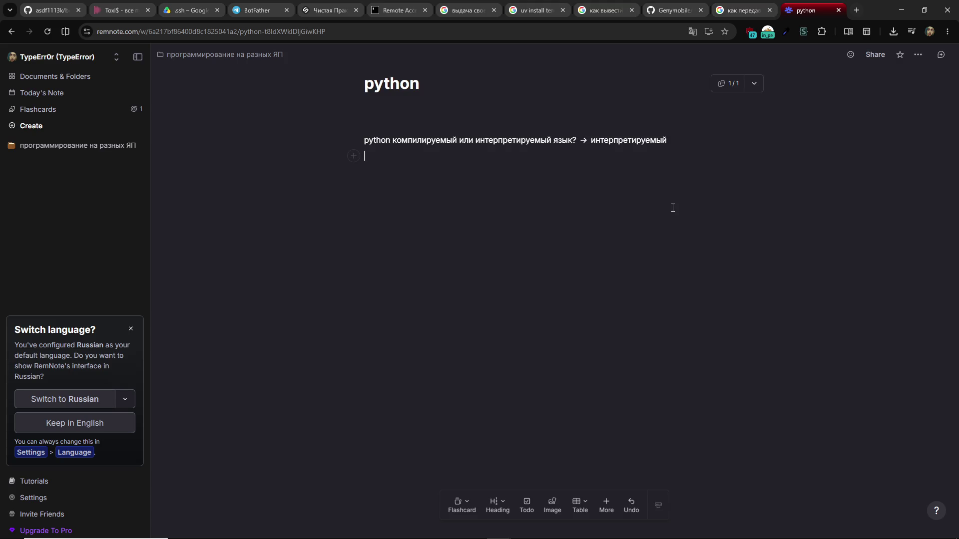
Cycle through the open windows and switch to the Toxi$ music page.
key("alt+Tab")
key("Escape")
key("XF86AudioPlay")
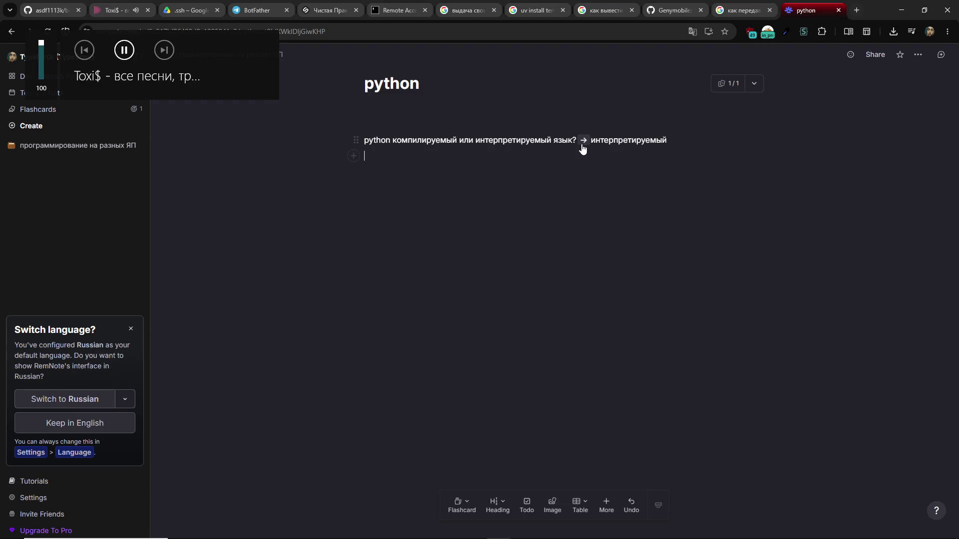
key("alt+Tab")
key("Tab")
key("Tab")
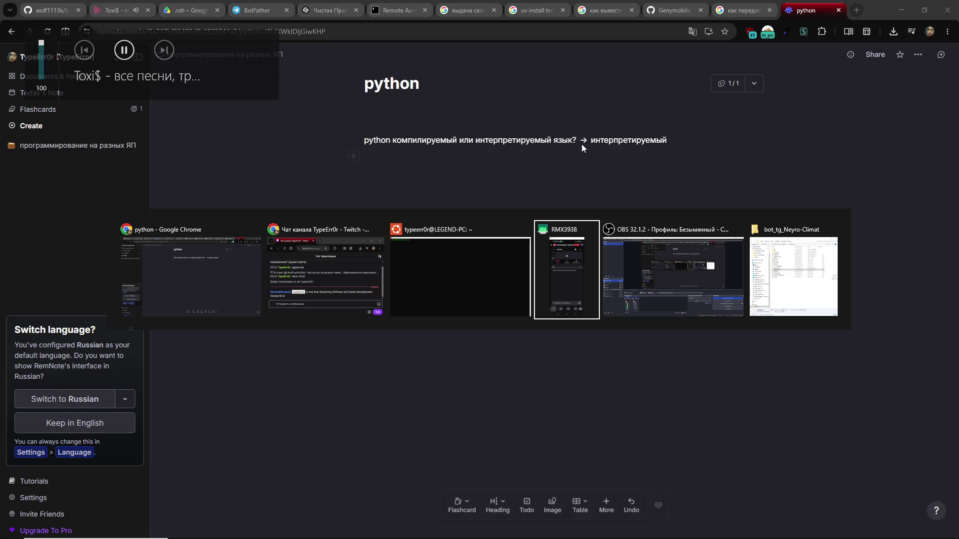
key("Escape")
left_click(115, 10)
Drag the Toxi$ track volume to minimum and bring the phone mirror forward.
left_click_drag(733, 519, 721, 525)
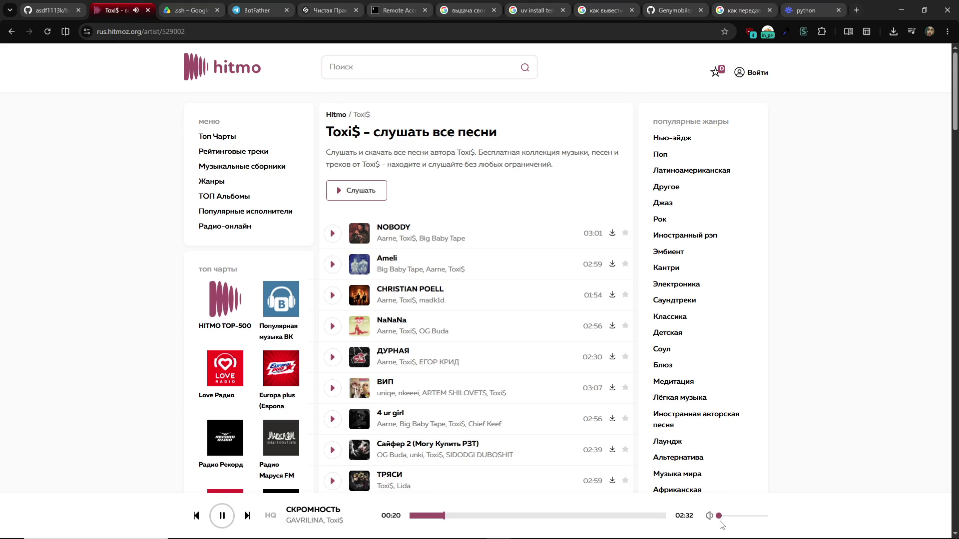
key("alt+Tab")
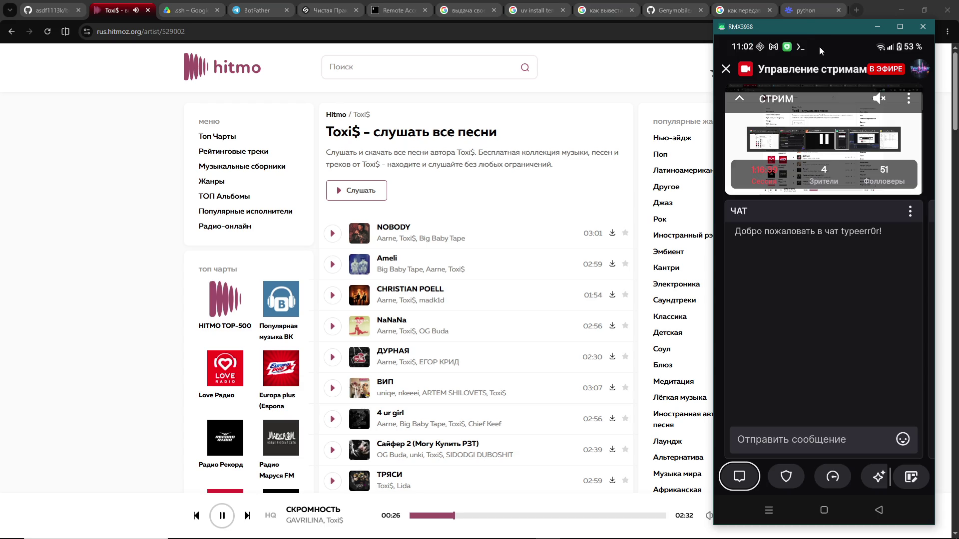
left_click(768, 514)
Switch the phone to Termux and run clear and ls in the bot_tg folder.
left_click(768, 514)
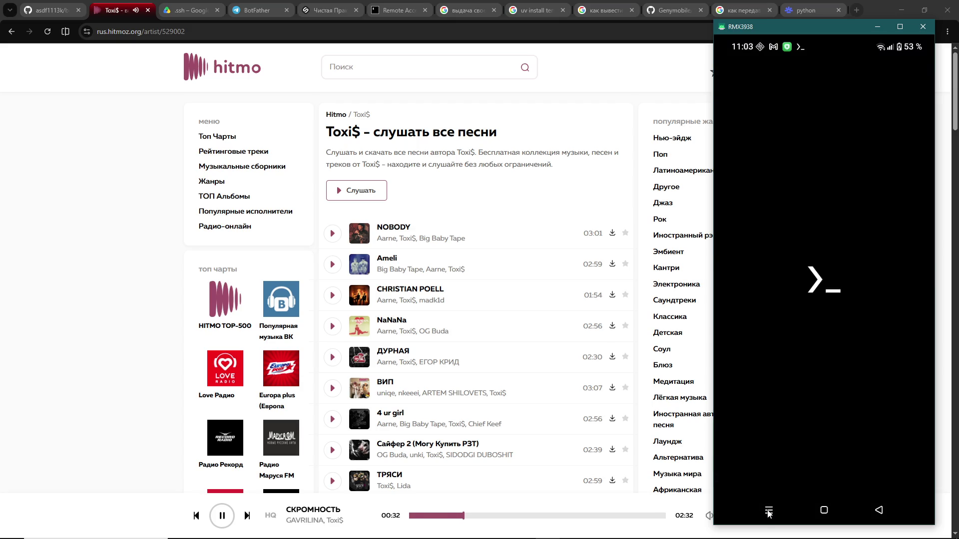
left_click(843, 397)
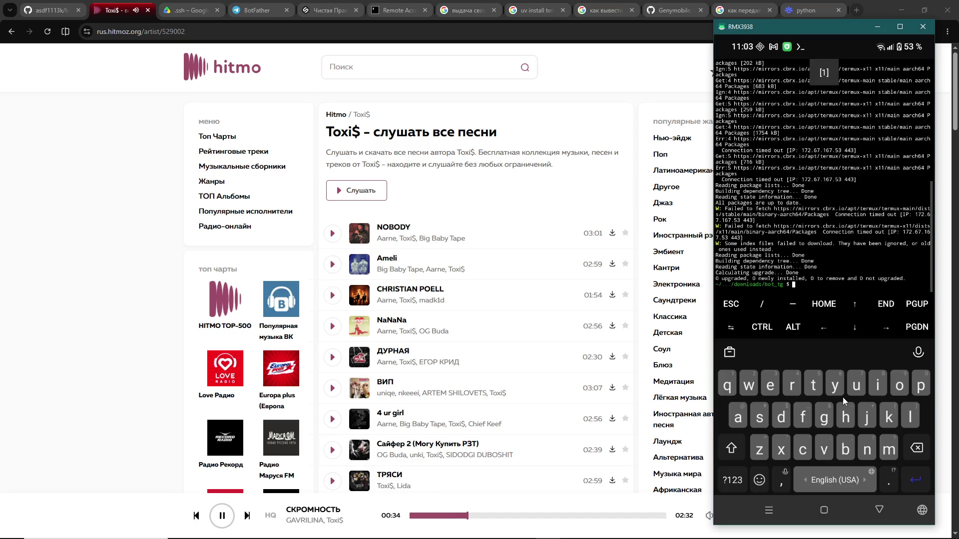
type("clear")
key("Return")
type("ls")
key("Return")
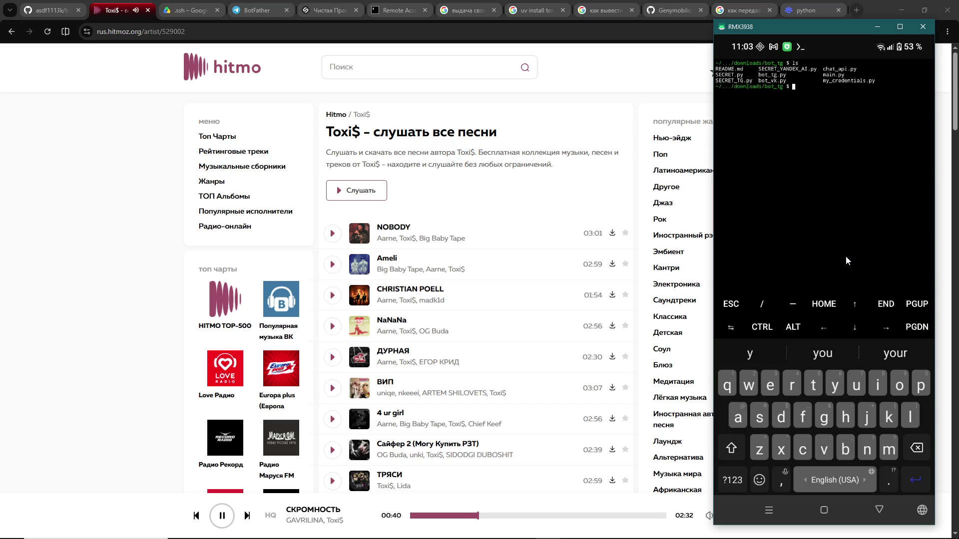
Run pkg install uv, then open the Twitch stream manager from recent apps.
type("pk")
type("g ins")
type("tall ")
type("uv")
key("Return")
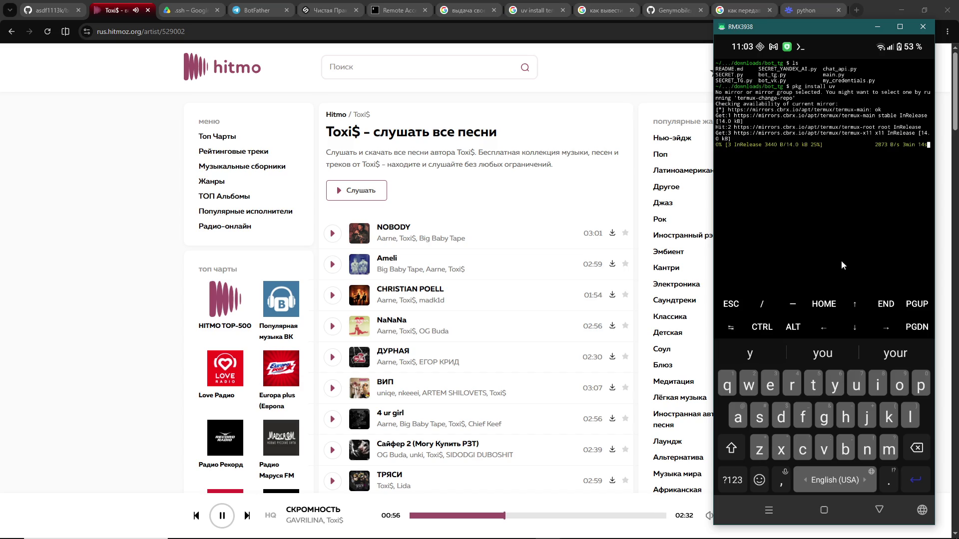
key("alt+Tab")
key("Escape")
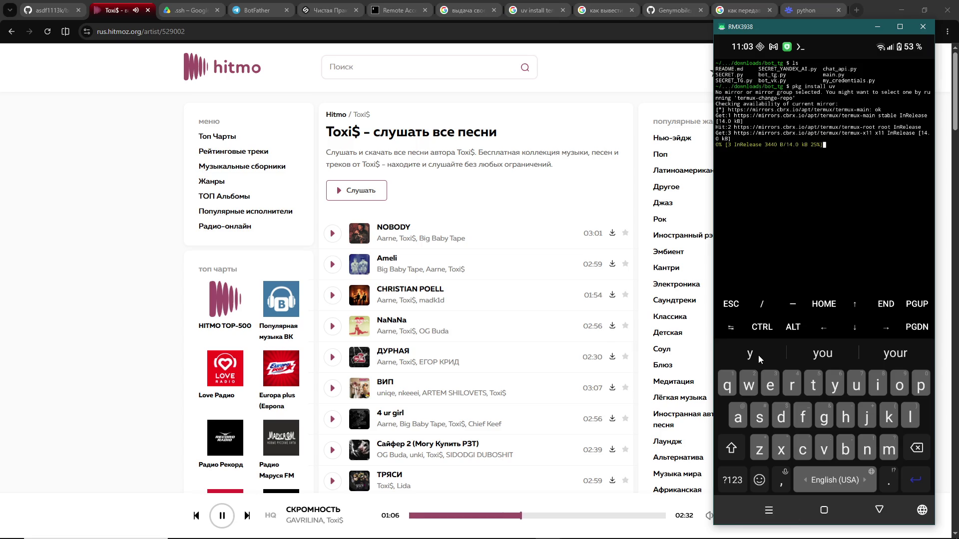
key("alt+s")
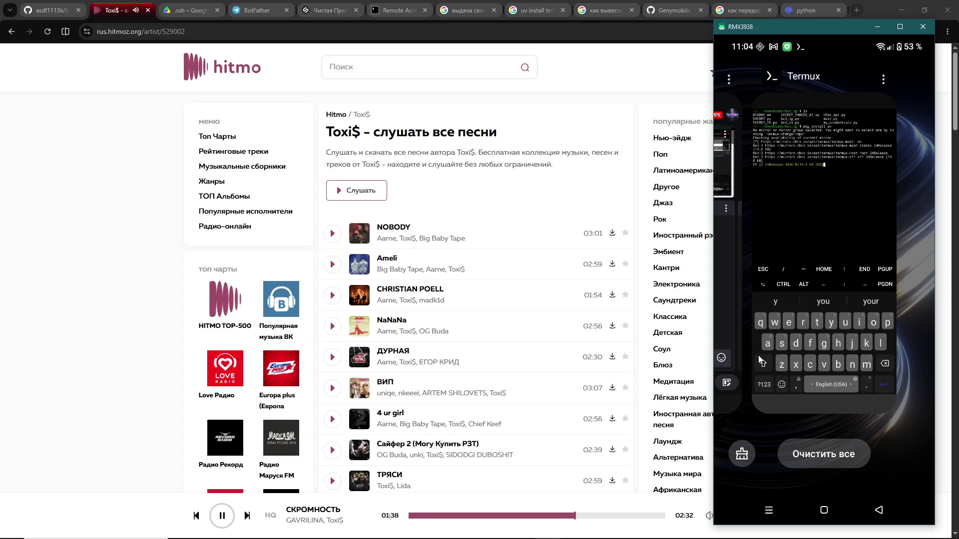
left_click(758, 356)
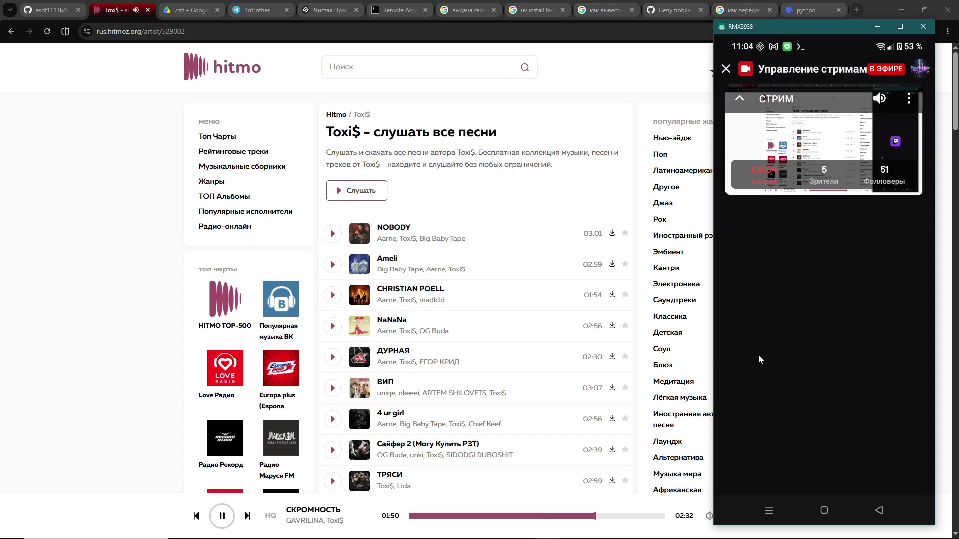
Bring the Twitch chat popup to the front, then reactivate the phone mirror window.
key("alt+Tab")
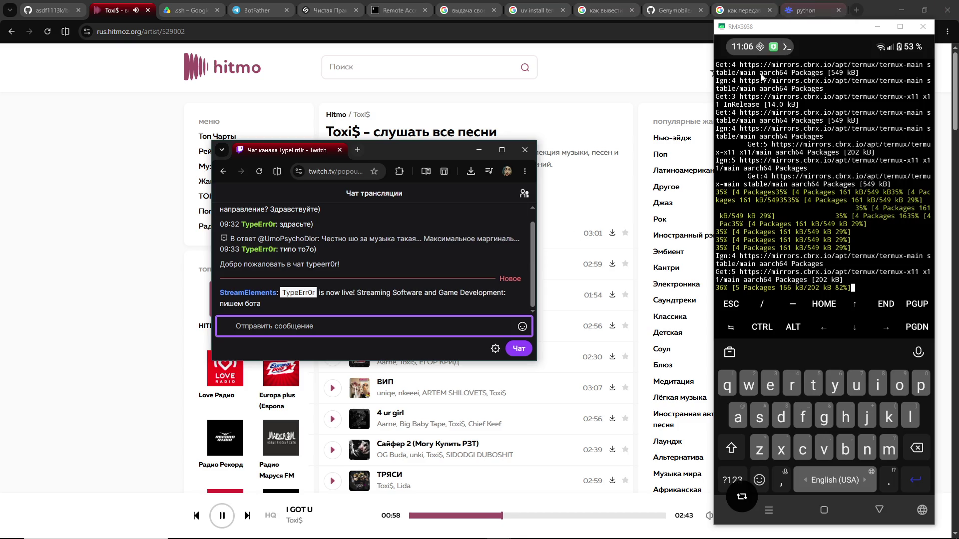
left_click(741, 501)
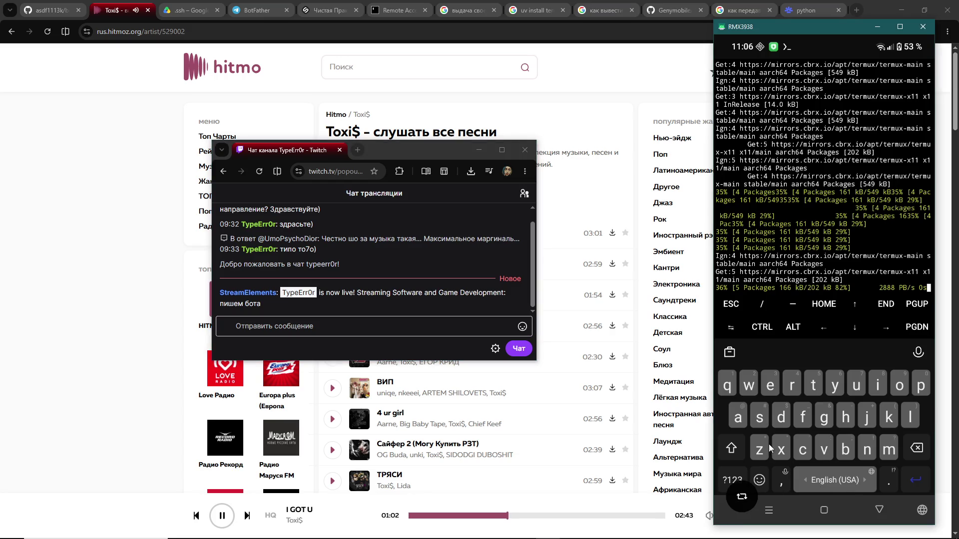
Rotate, enlarge and reposition the phone mirror window while toggling the Termux keyboard.
left_click(749, 503)
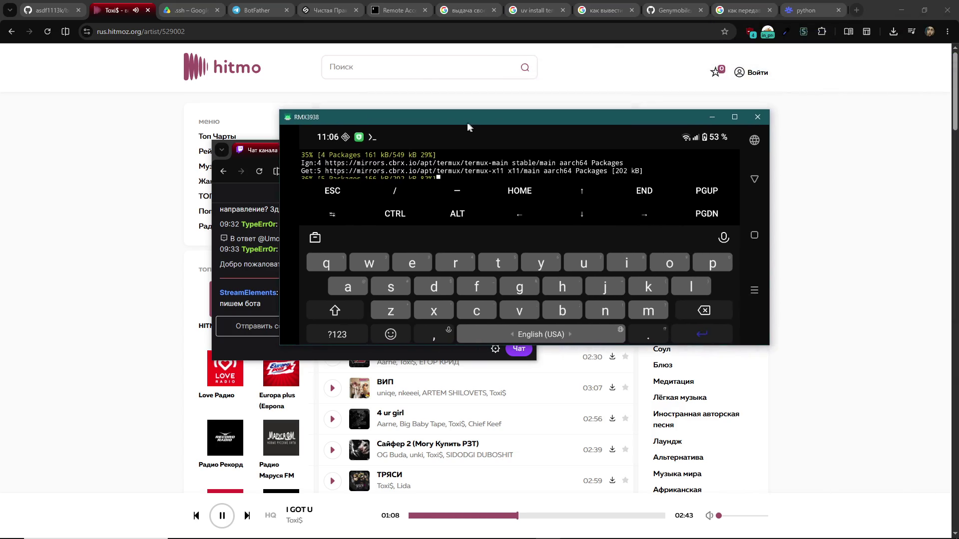
left_click(747, 180)
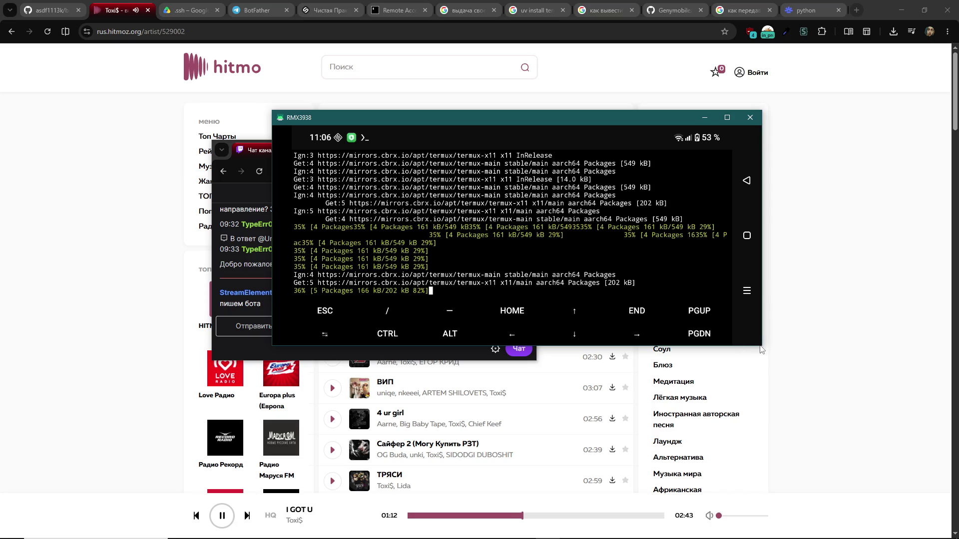
left_click_drag(762, 344, 956, 443)
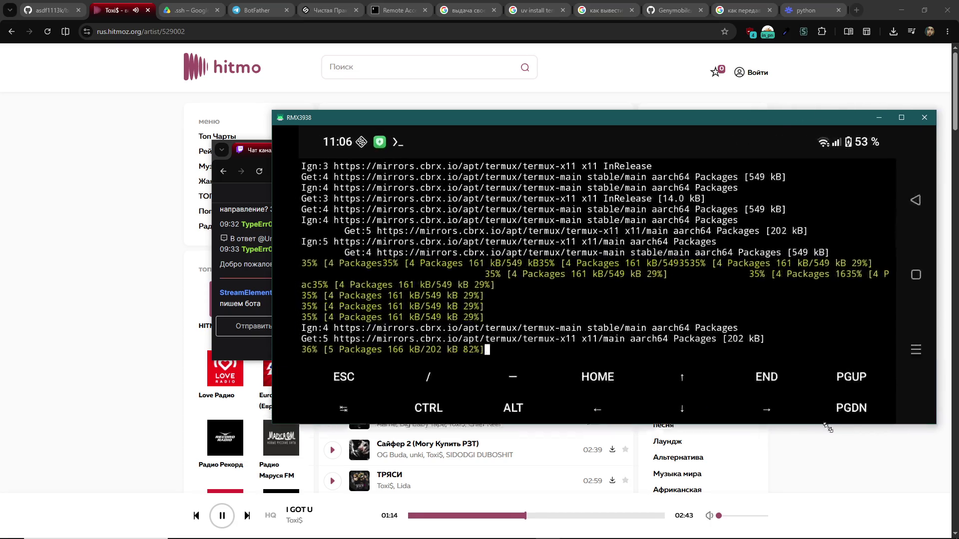
left_click_drag(721, 123, 544, 100)
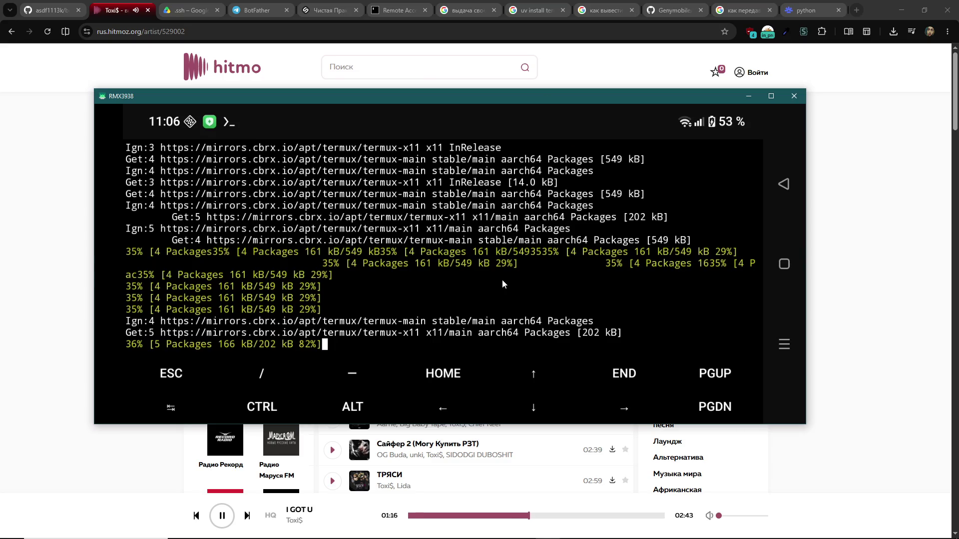
left_click(501, 280)
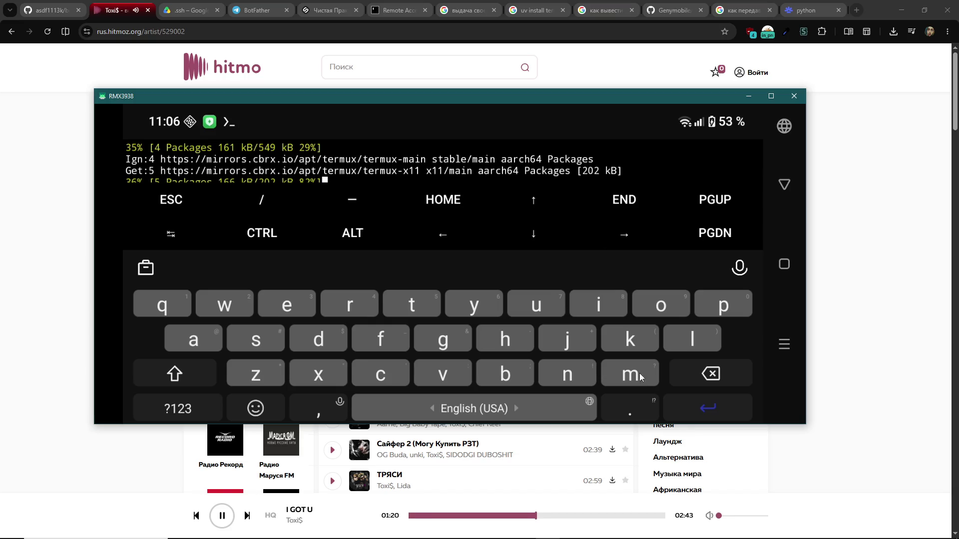
left_click(783, 183)
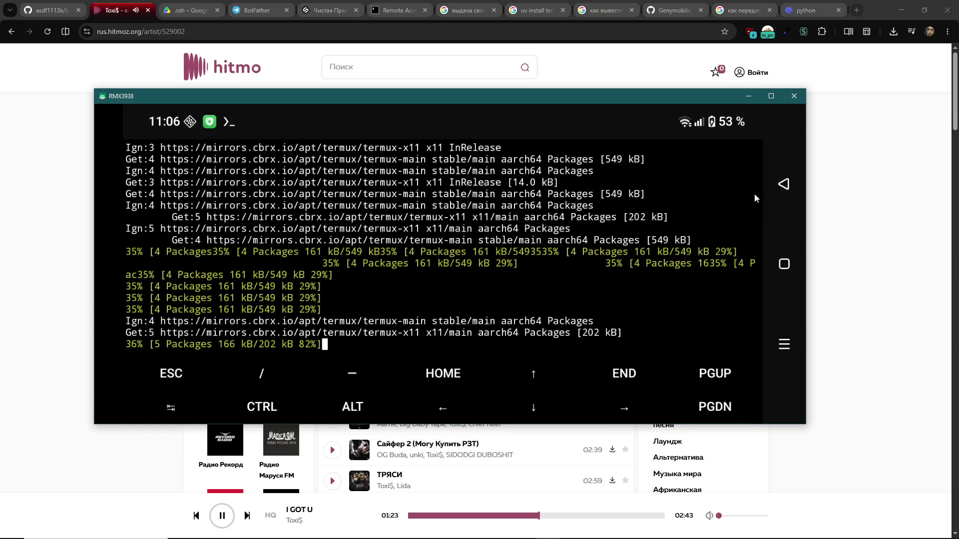
type("cx")
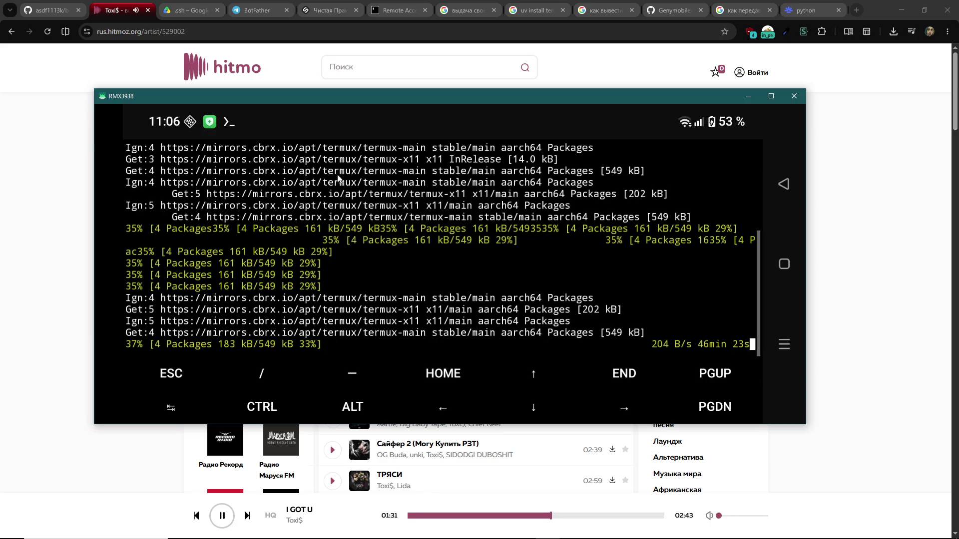
Dock the phone window at the right edge, reopen Termux, and return to RemNote's python tab.
left_click(517, 297)
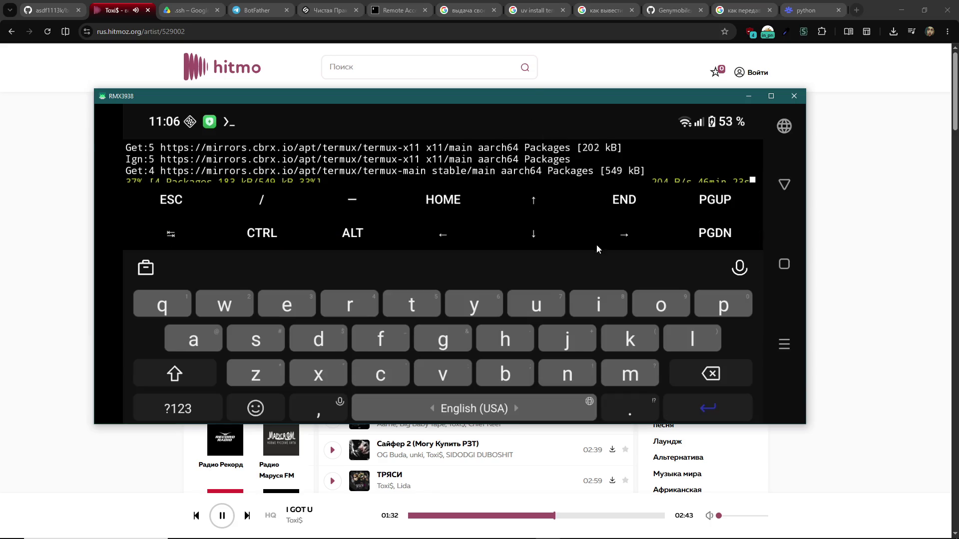
left_click(785, 185)
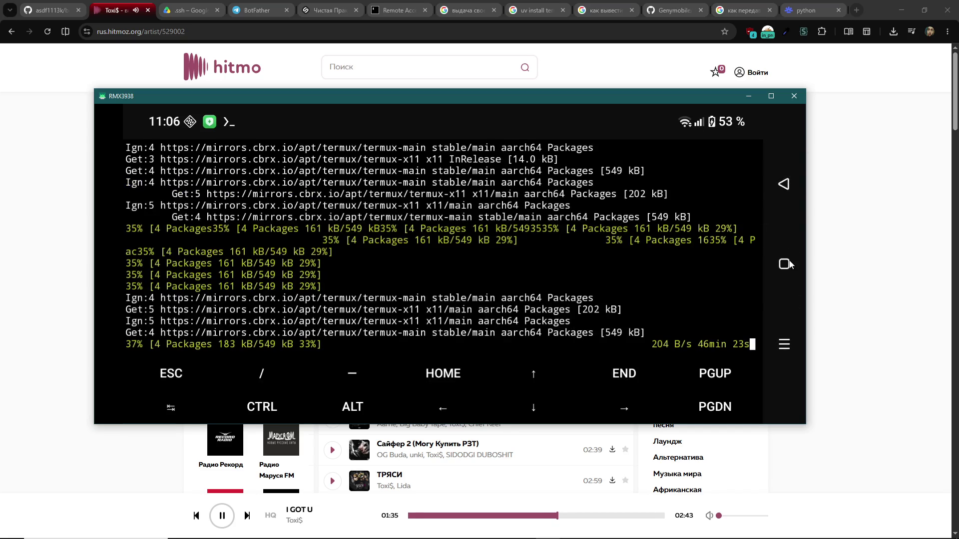
left_click(791, 274)
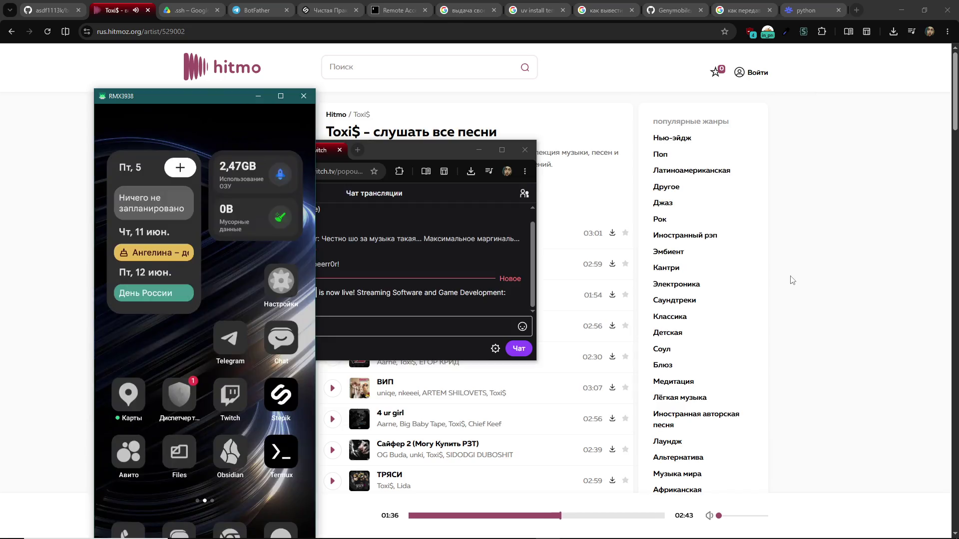
mouse_move(199, 100)
left_mouse_down()
mouse_move(631, 78)
mouse_move(786, 30)
mouse_move(812, 40)
left_mouse_up()
left_click(893, 380)
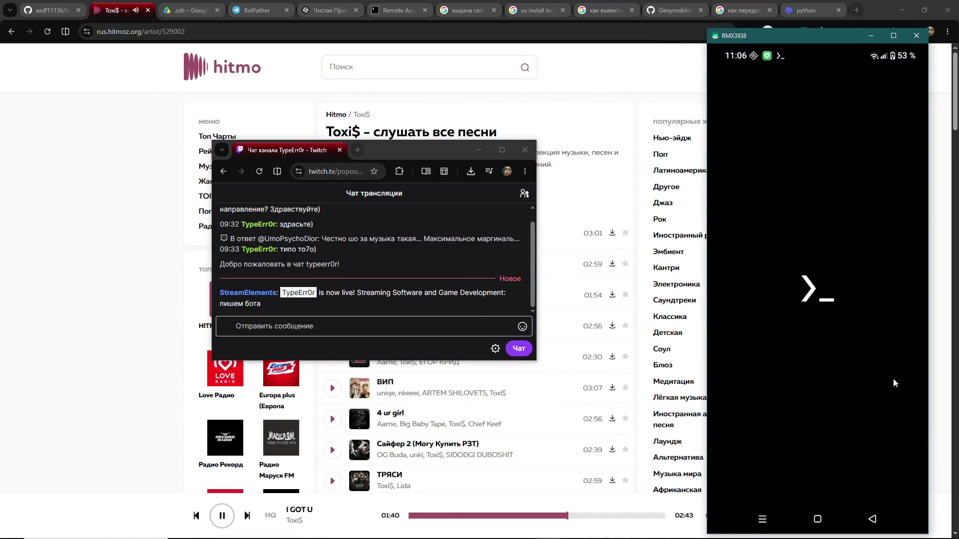
left_click(899, 358)
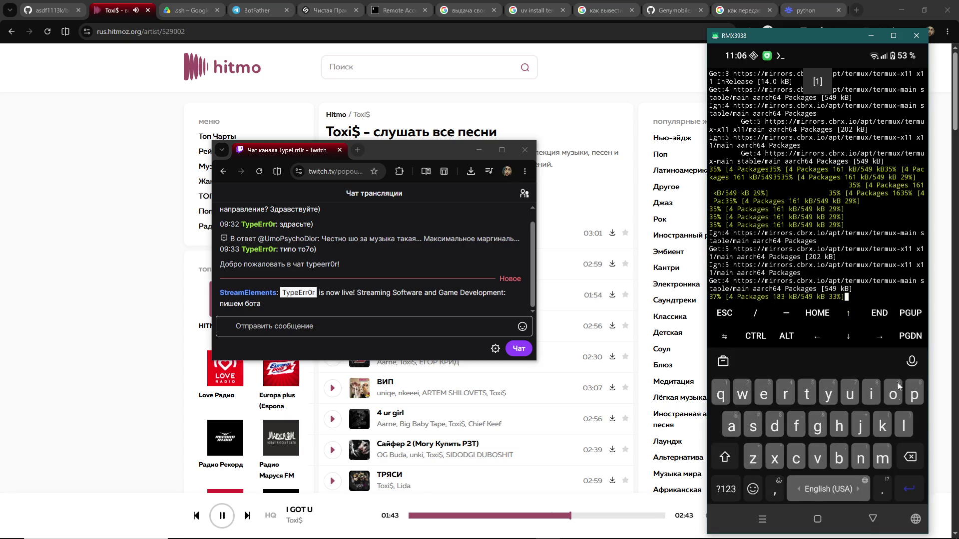
left_click(866, 524)
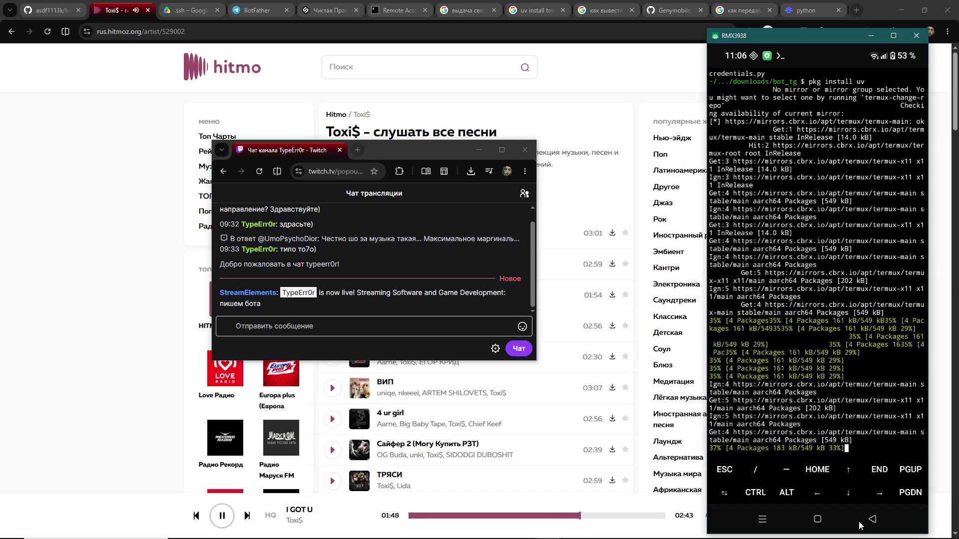
left_click(589, 17)
left_click(805, 10)
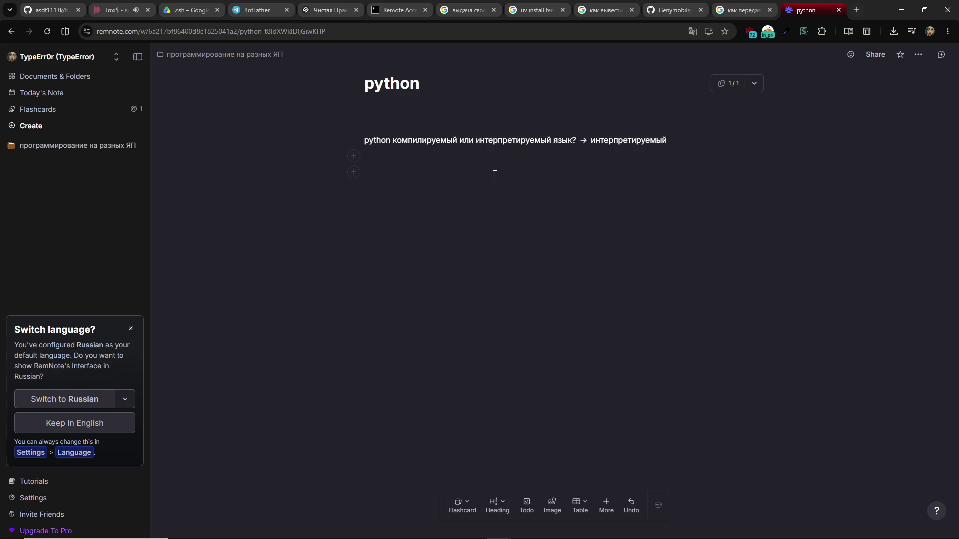
Type a few characters on the python note's empty line, then open a new Chrome tab.
type("чт")
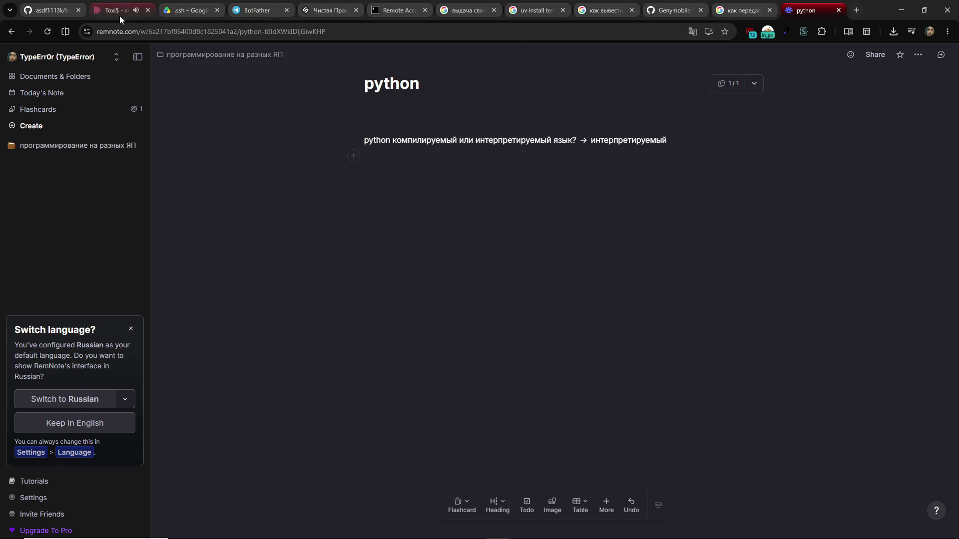
key("ctrl+t")
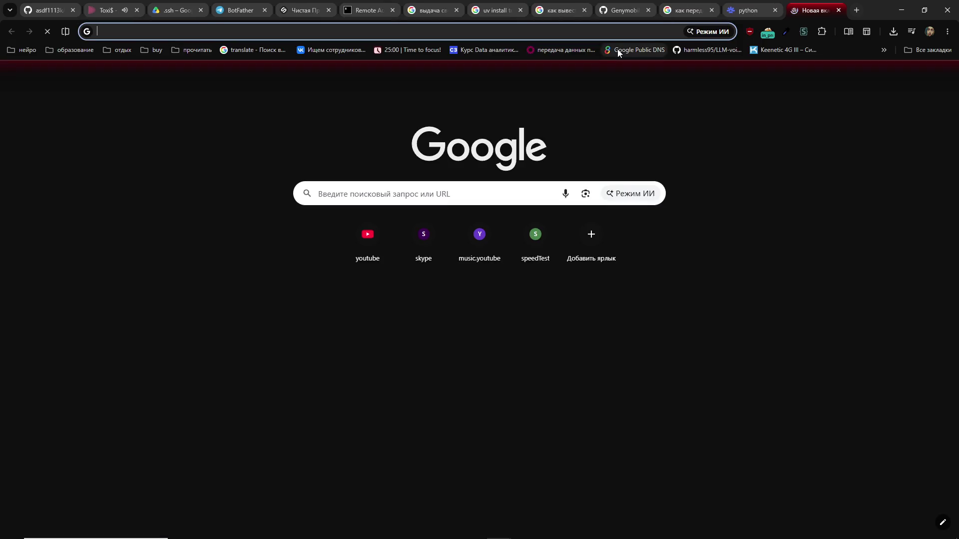
Search Google for 'jk' and switch the query to AI Mode (Режим ИИ).
type("d")
key("BackSpace")
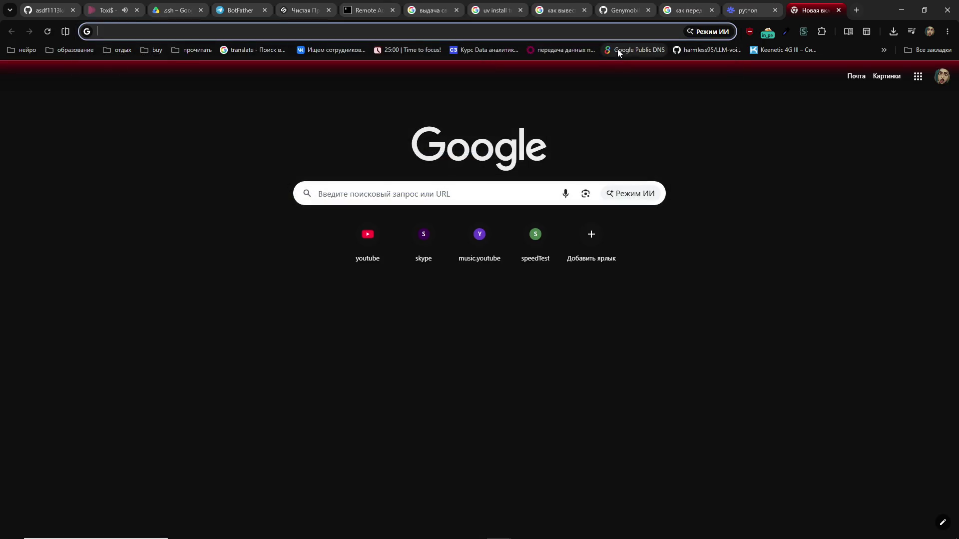
type("jk")
key("Return")
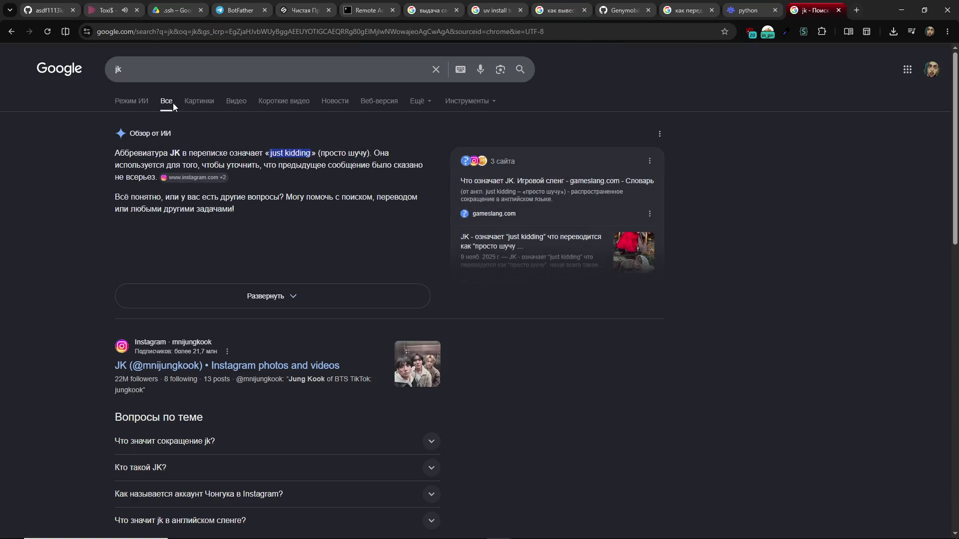
left_click(147, 104)
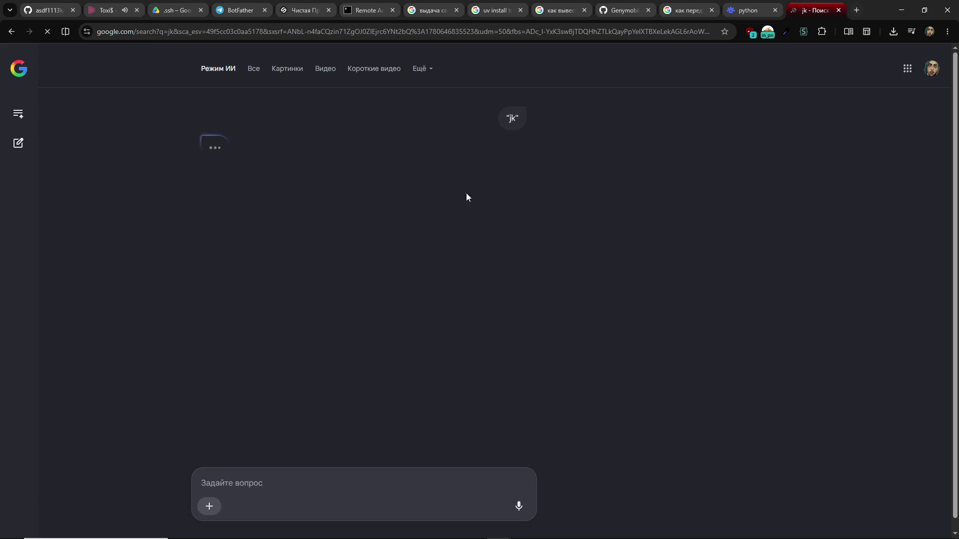
Ask AI Mode 'создай мне карточки по python для remnote'.
left_click(264, 485)
type("cj")
key("BackSpace")
type("созда")
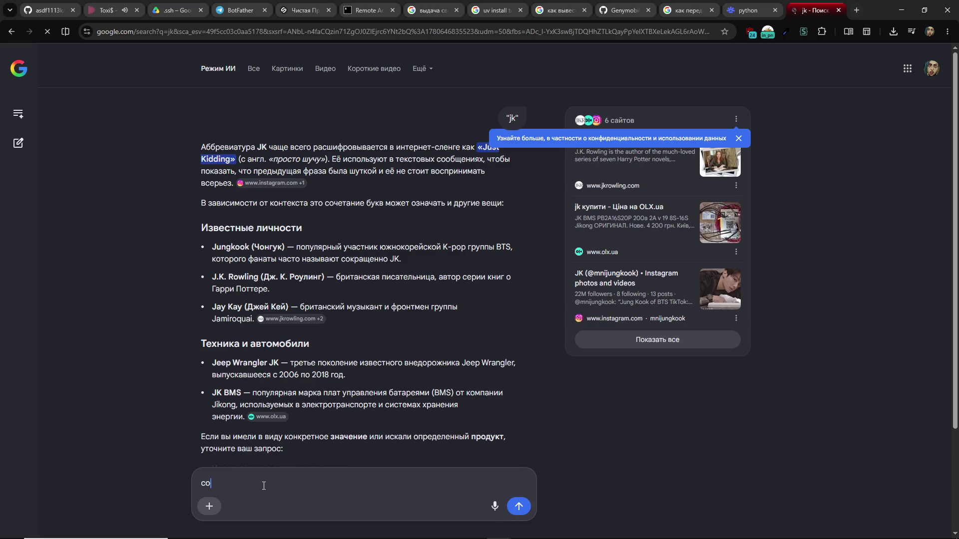
type("й ")
type("мне ")
type("кар")
type("точки ")
type("для ")
type("ге")
type("mnote")
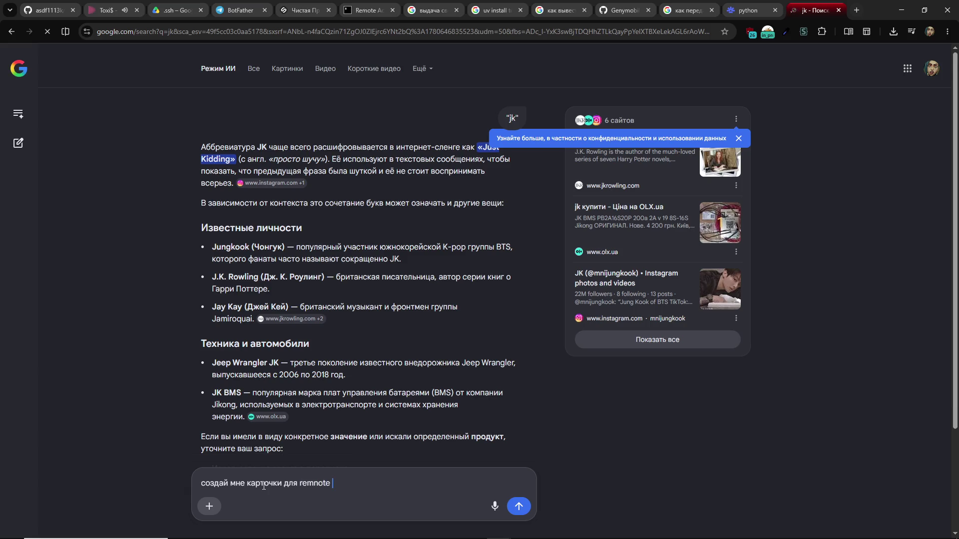
type(" по")
type("н")
type("python")
key("ctrl+shift+Left")
key("BackSpace")
key("ctrl+v")
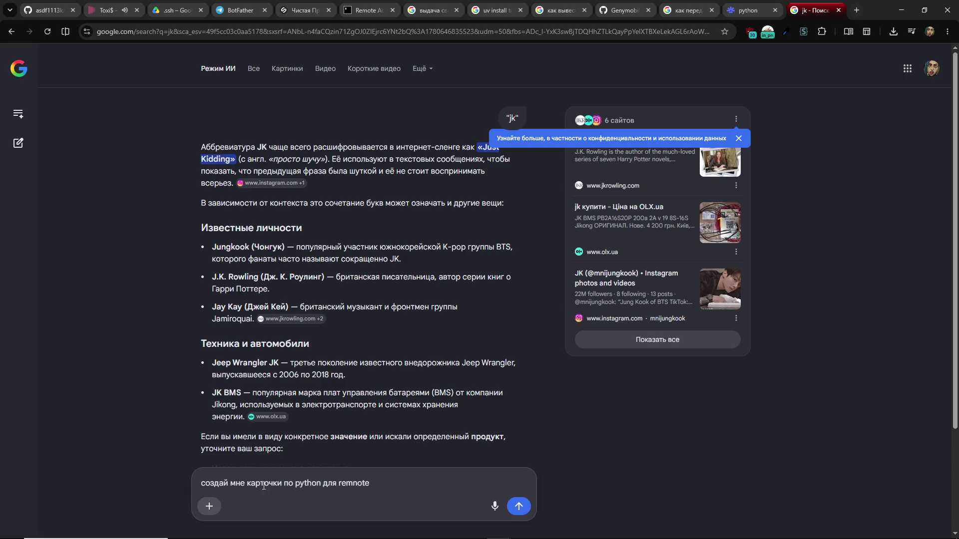
key("Return")
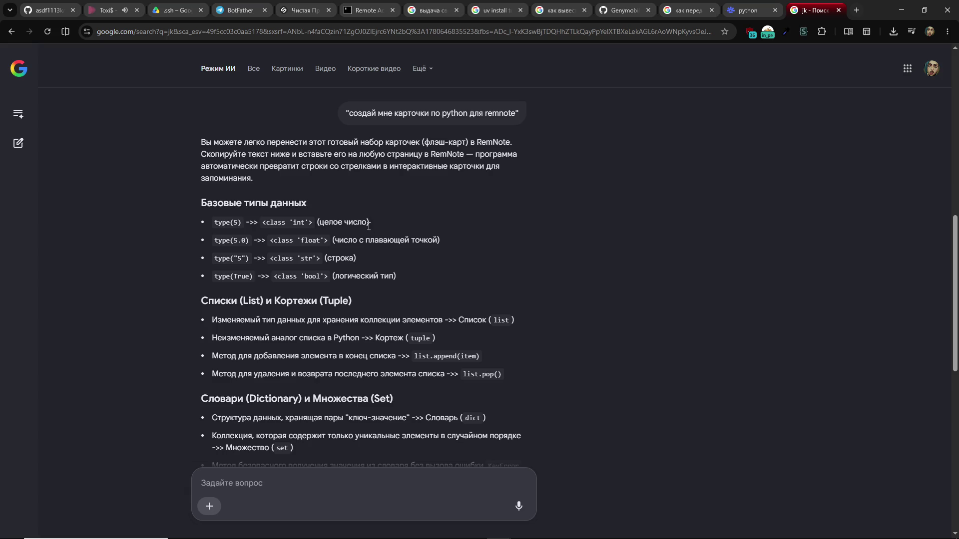
Select the generated Python flashcard list and return to the RemNote python note.
scroll(354, 257, "down", 3)
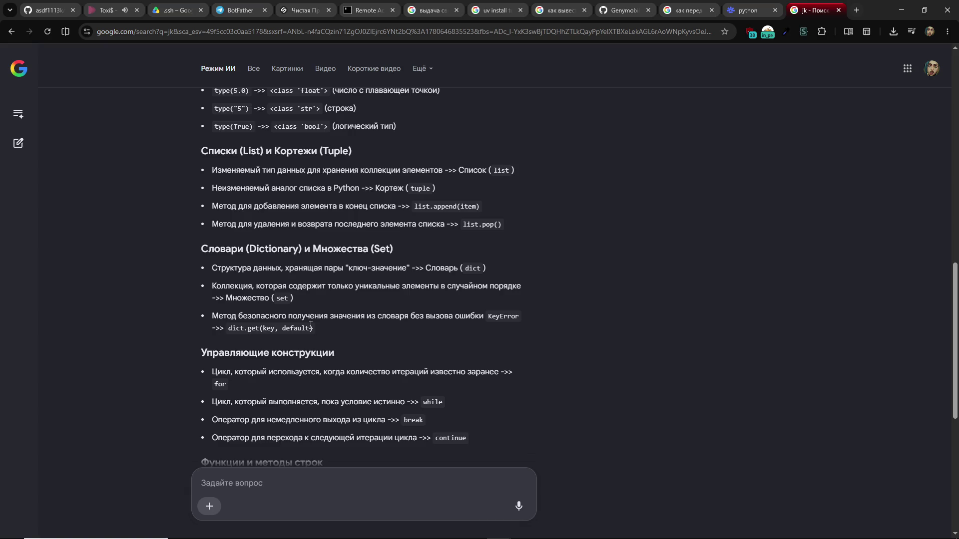
scroll(310, 325, "down", 7)
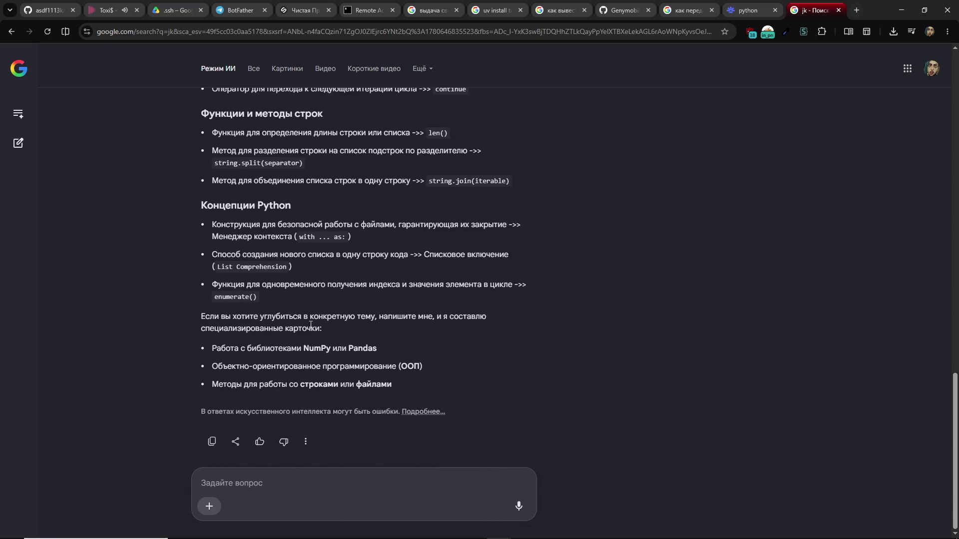
scroll(311, 325, "up", 15)
mouse_move(197, 259)
left_mouse_down()
mouse_move(209, 257)
mouse_move(324, 427)
mouse_move(313, 537)
left_mouse_up()
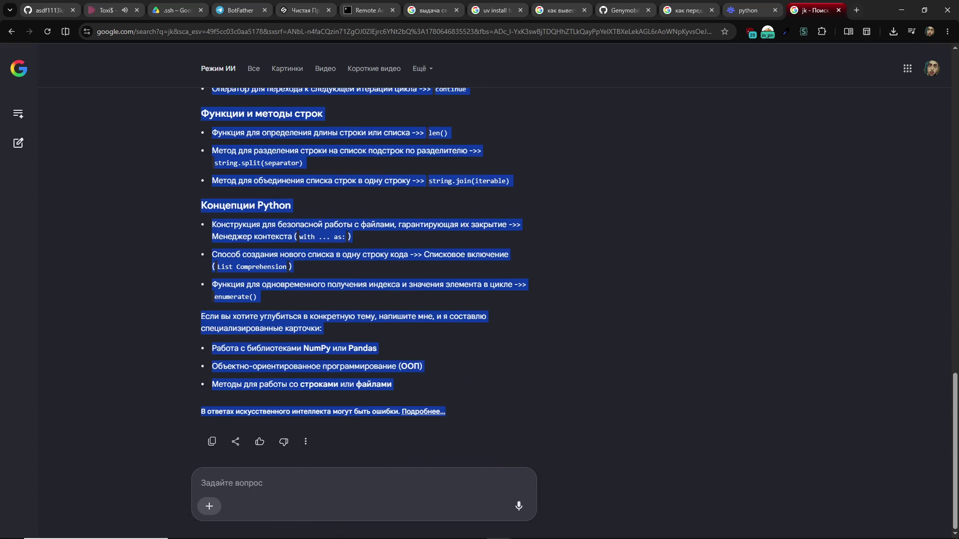
mouse_move(462, 400)
left_mouse_down()
mouse_move(453, 364)
mouse_move(449, 385)
left_mouse_up()
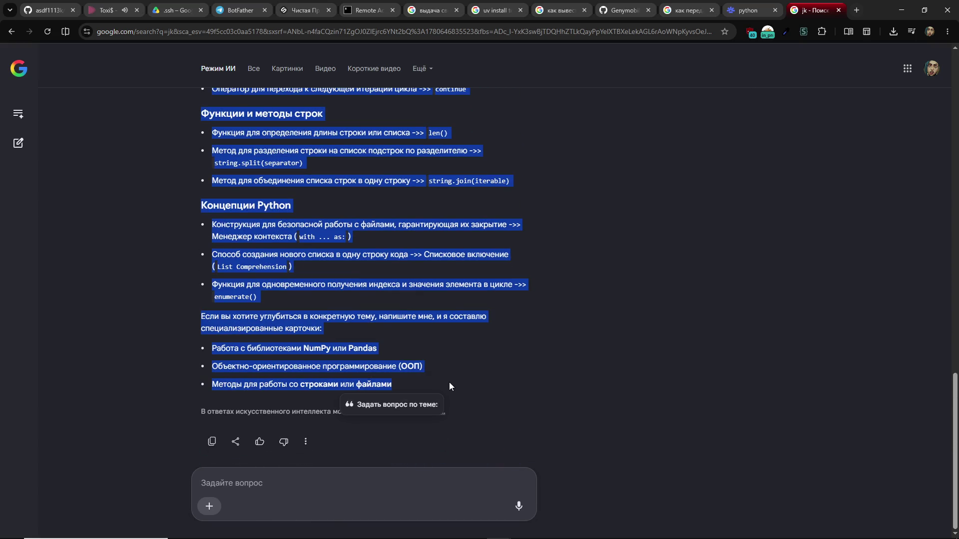
scroll(448, 382, "up", 1)
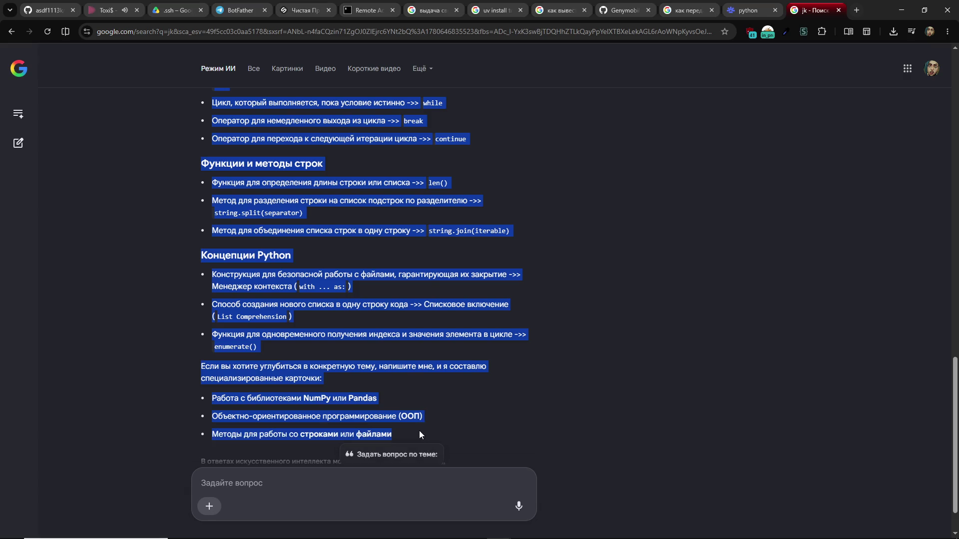
left_click(744, 9)
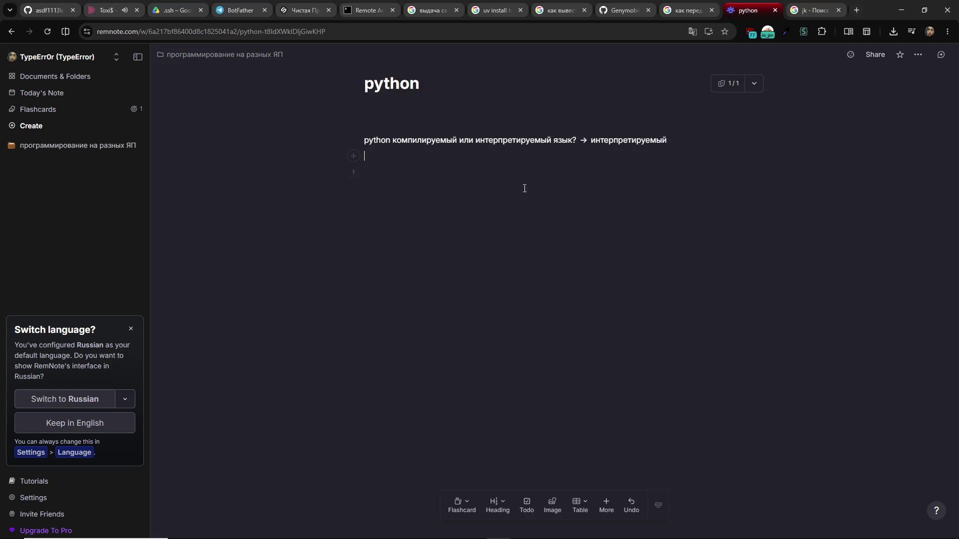
Paste the generated Python flashcards onto the empty line of the python note.
left_click(493, 203)
key("ctrl+v")
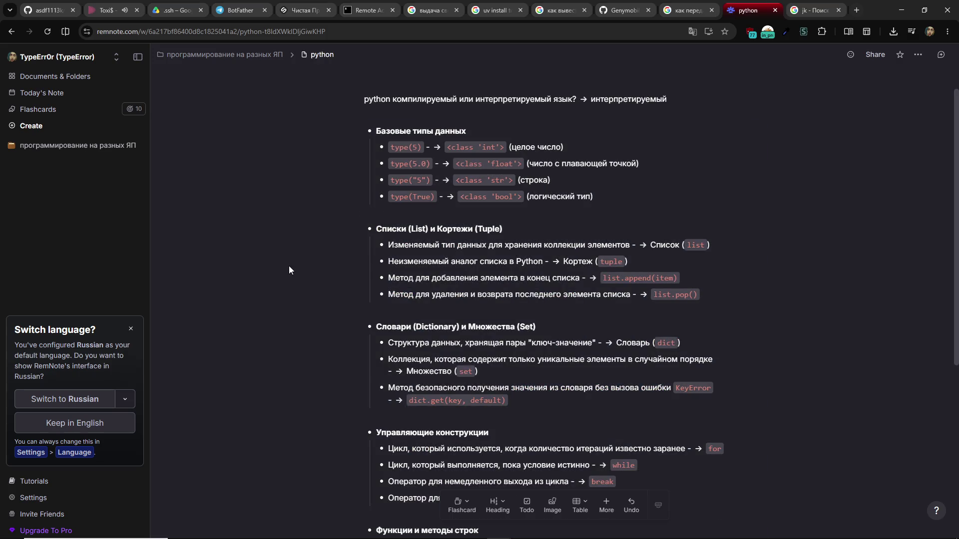
scroll(336, 258, "up", 2)
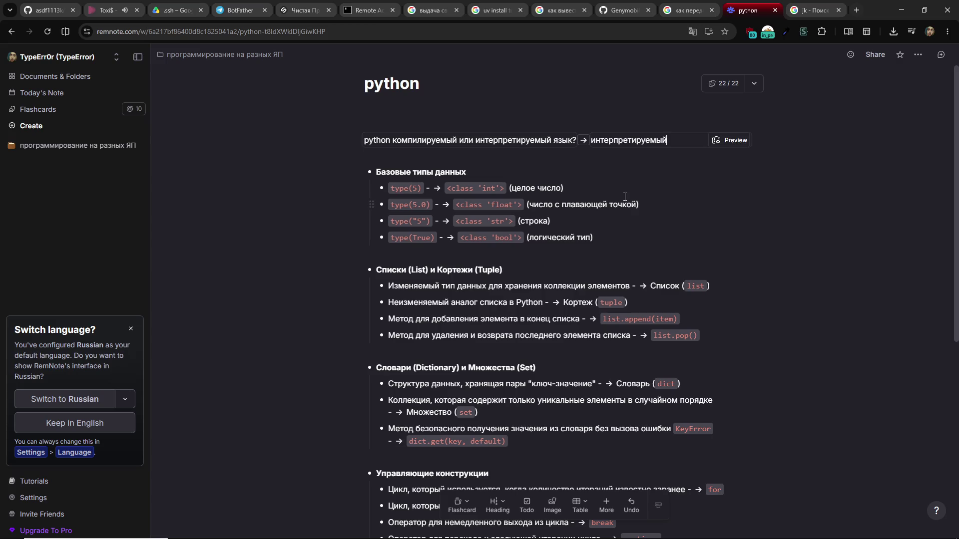
Preview the type(5) flashcard, then go to the программирование на разных ЯП folder.
left_click(670, 188)
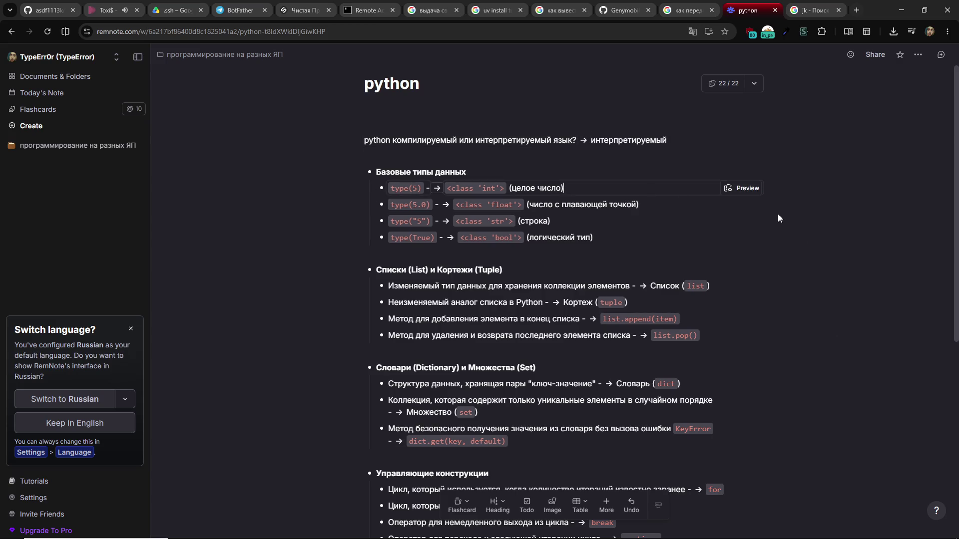
left_click(753, 190)
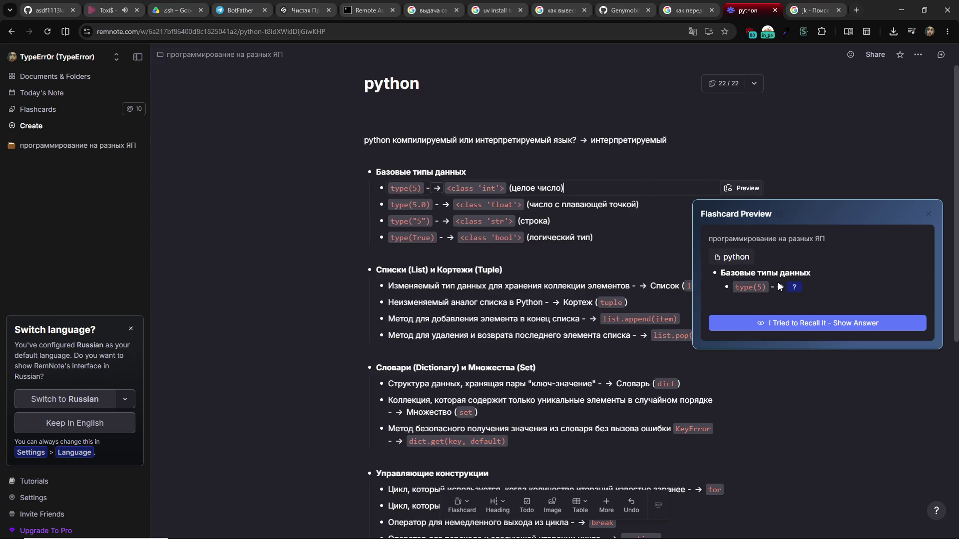
left_click(931, 214)
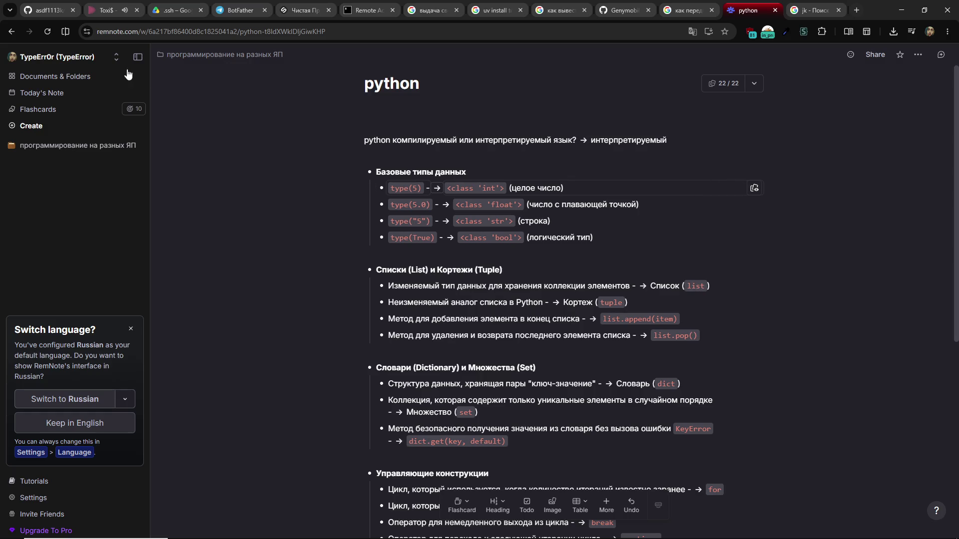
left_click(46, 149)
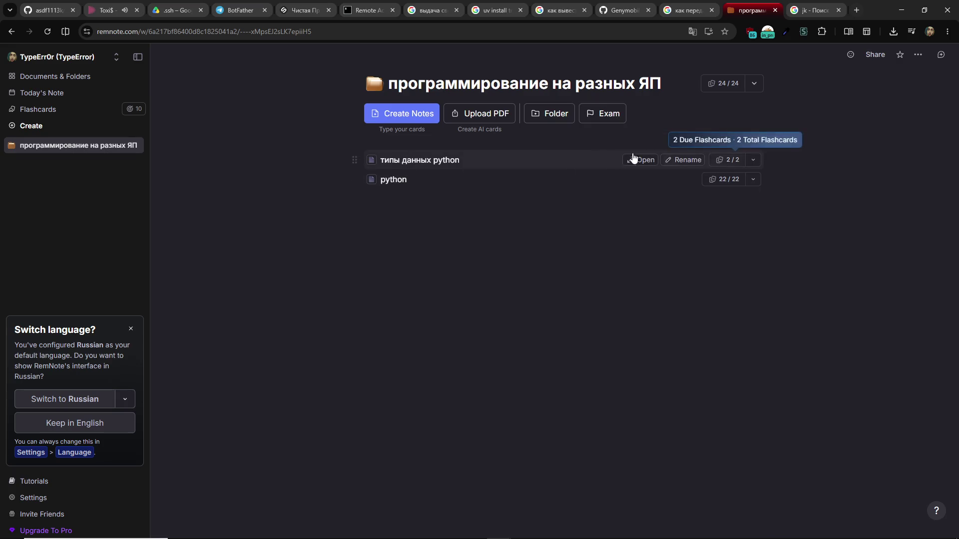
right_click(421, 166)
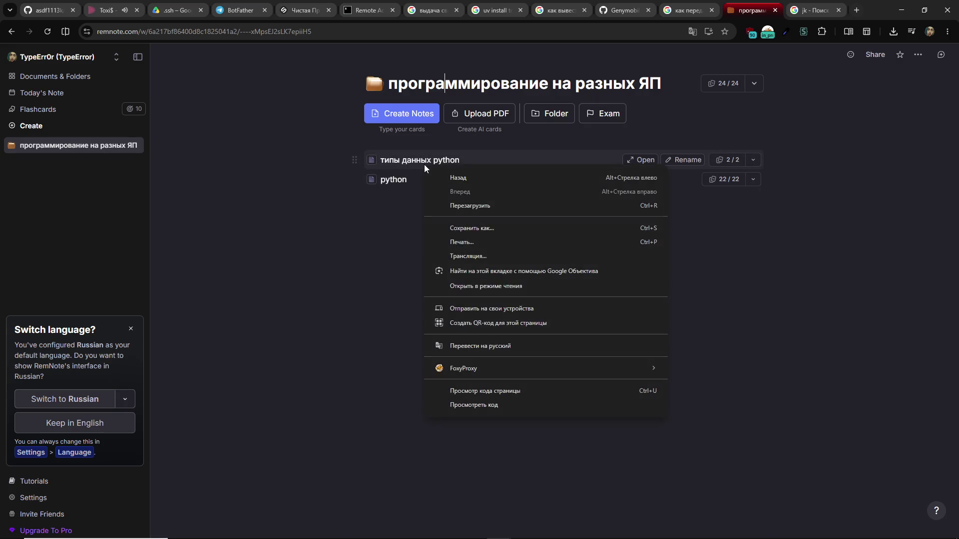
key("Escape")
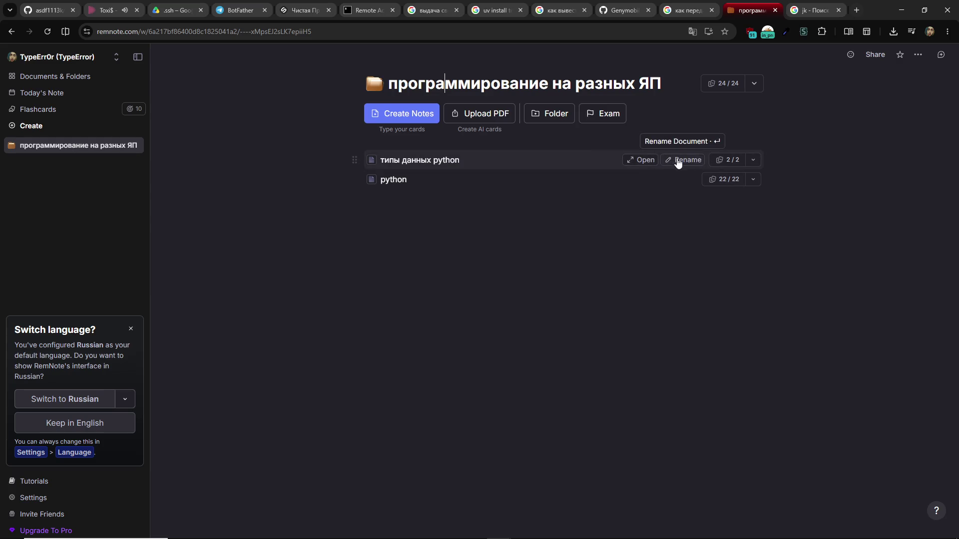
left_click(370, 159)
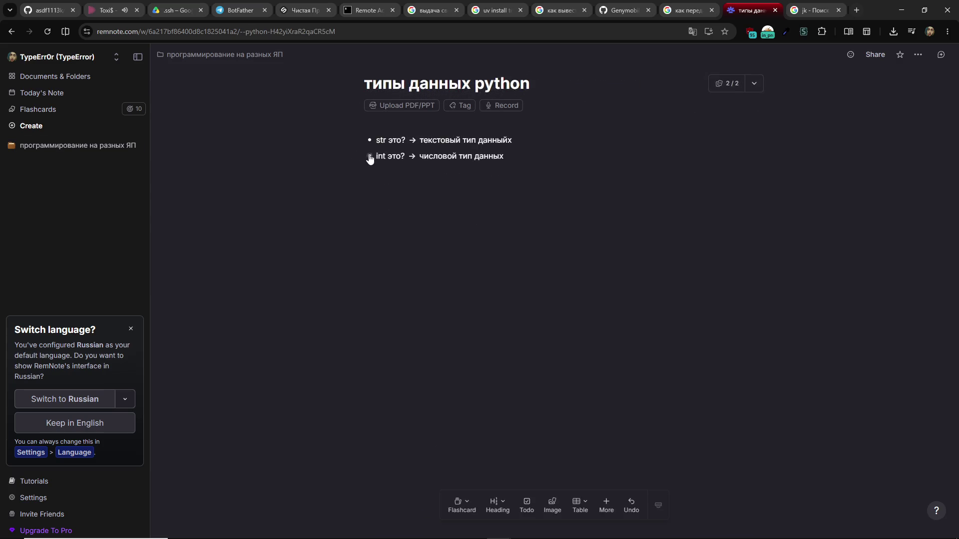
key("alt+Left")
left_click(751, 159)
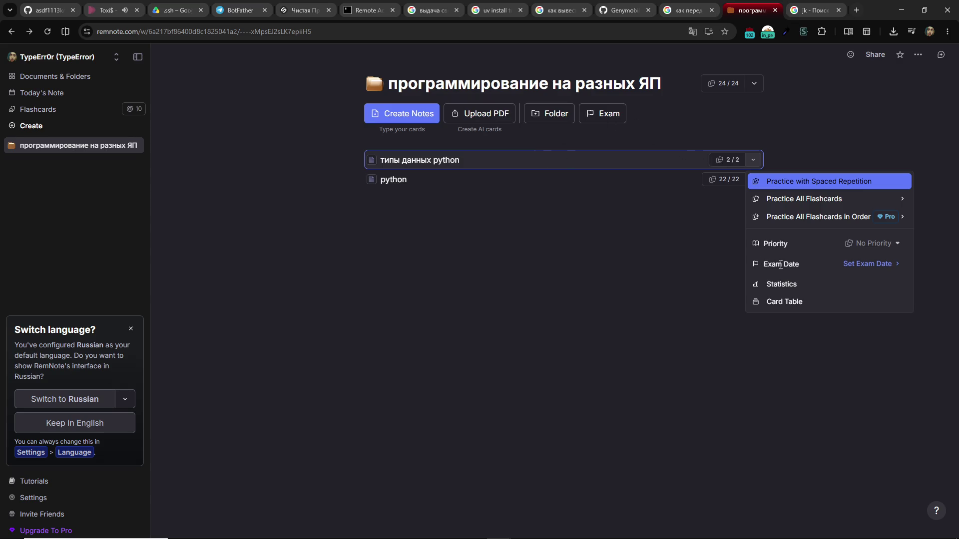
left_click(680, 246)
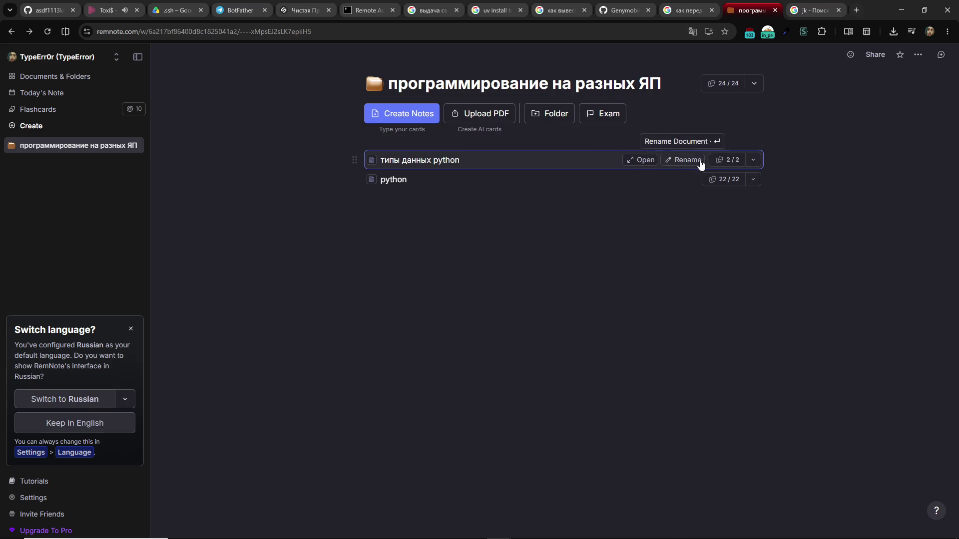
left_click(753, 160)
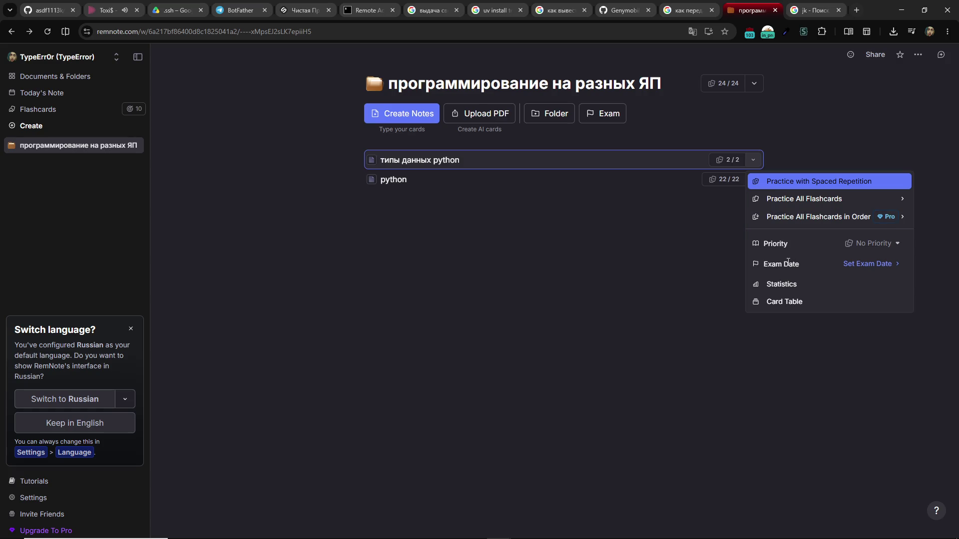
left_click(698, 209)
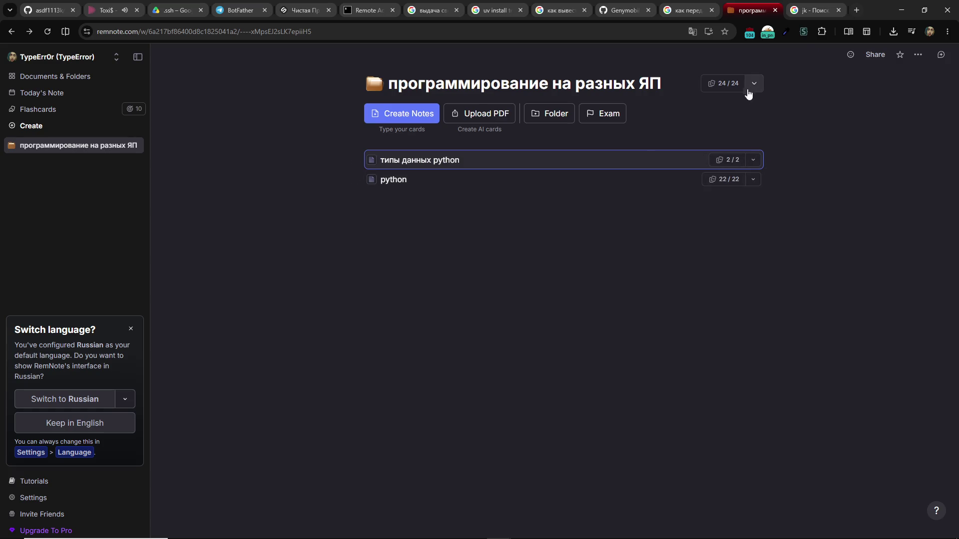
left_click(447, 160)
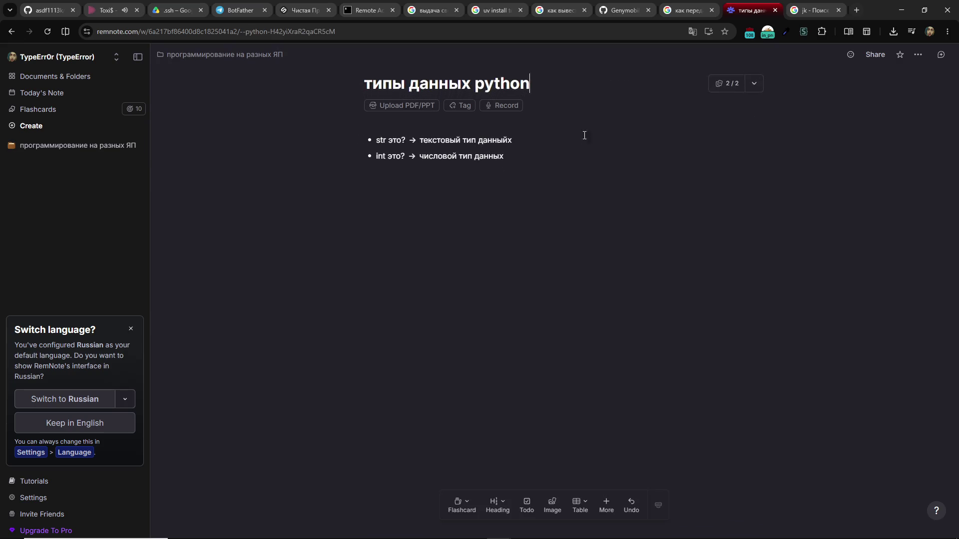
left_click(759, 89)
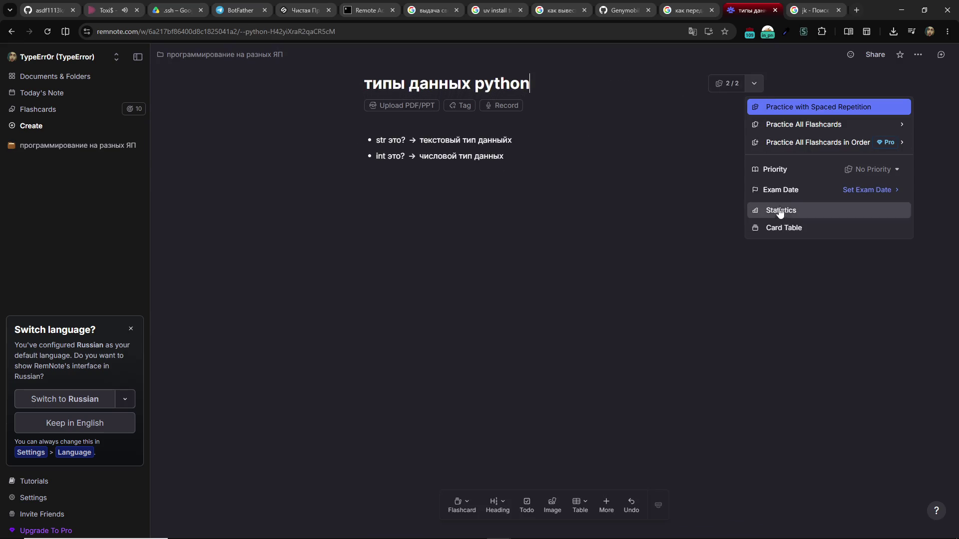
left_click(618, 353)
key("alt+Left")
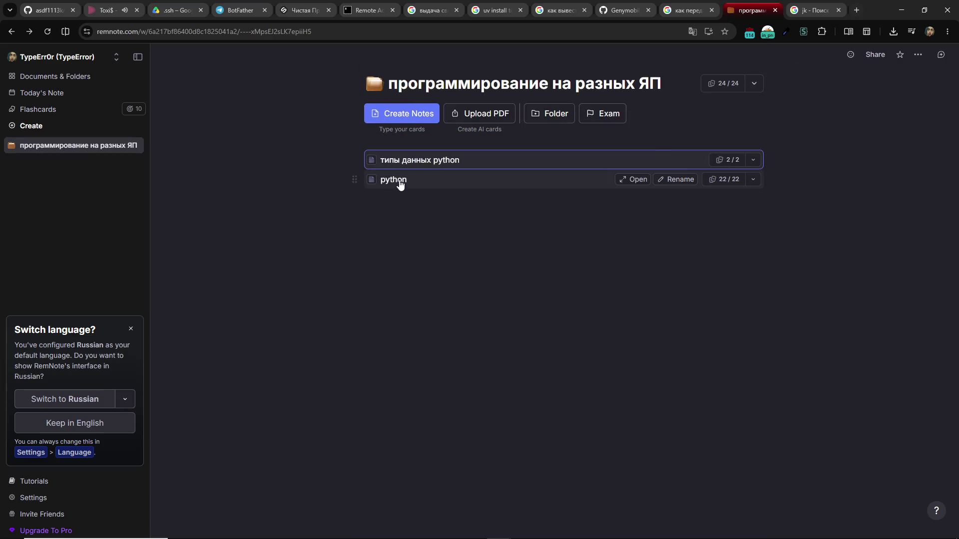
left_click(40, 147)
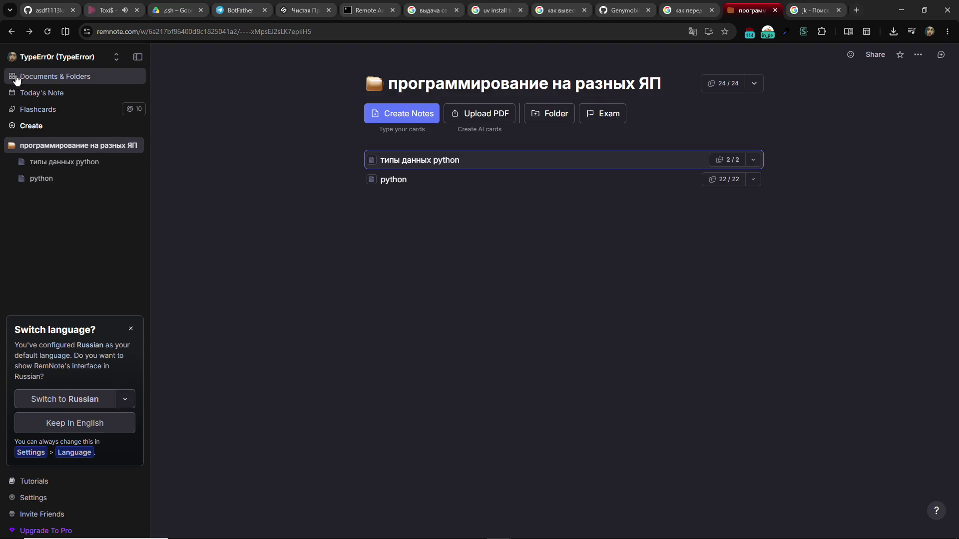
Delete the типы данных python document from Documents & Folders.
left_click(27, 78)
left_click(41, 58)
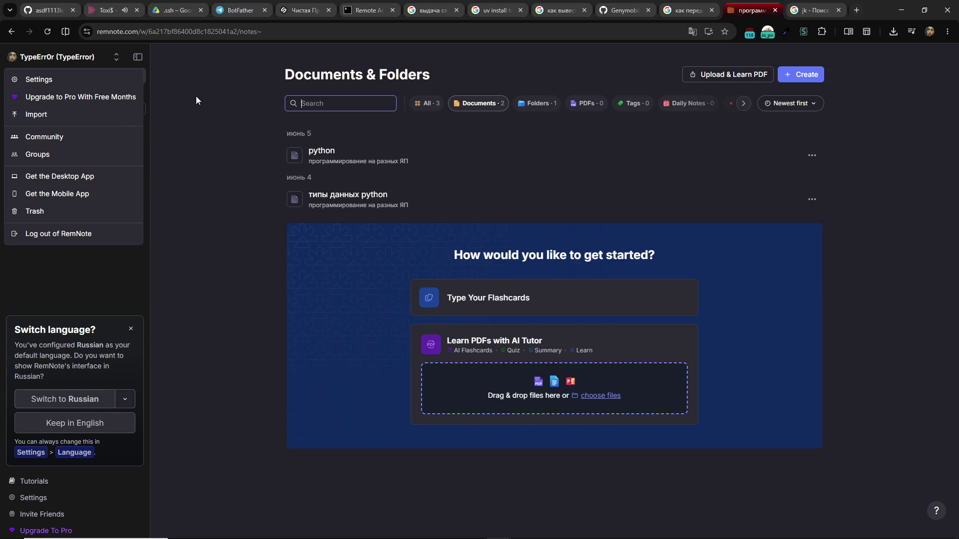
left_click(209, 107)
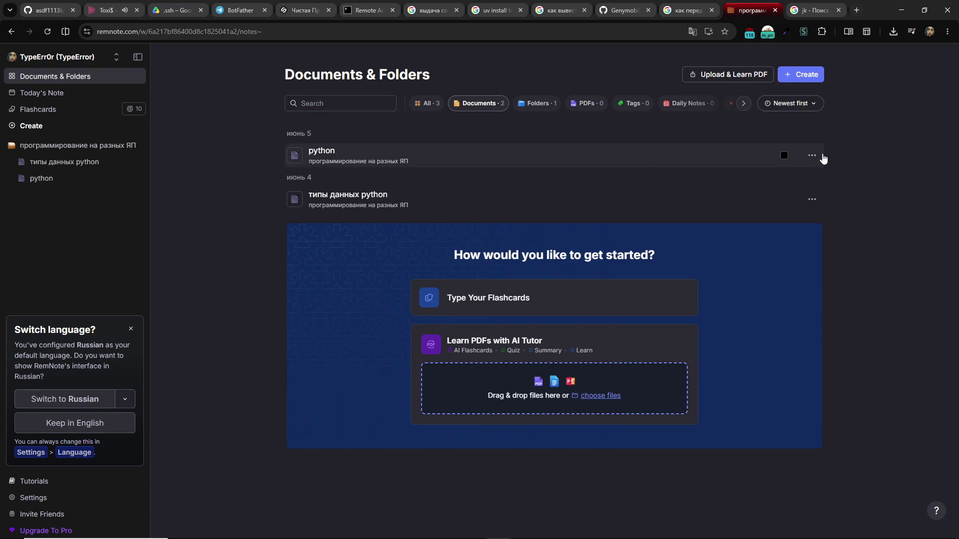
left_click(809, 200)
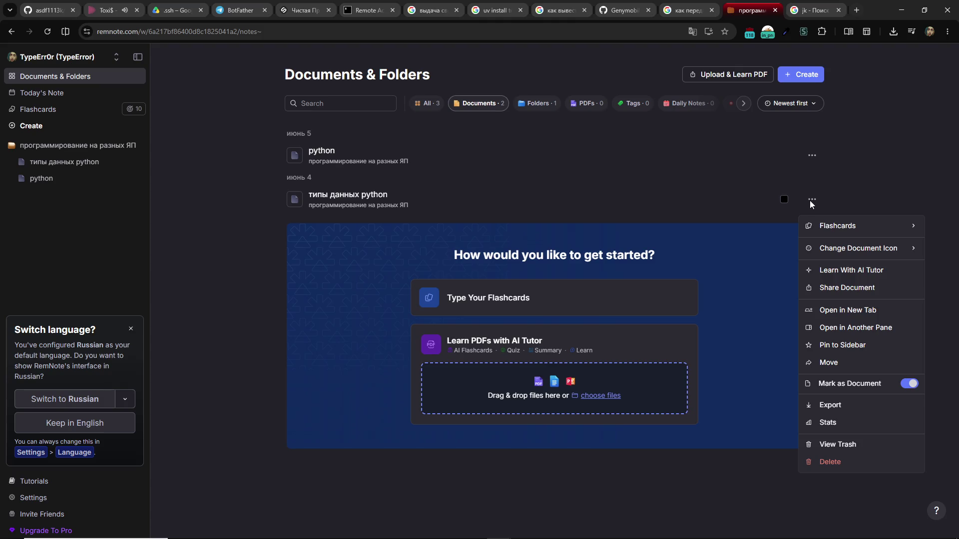
left_click(834, 456)
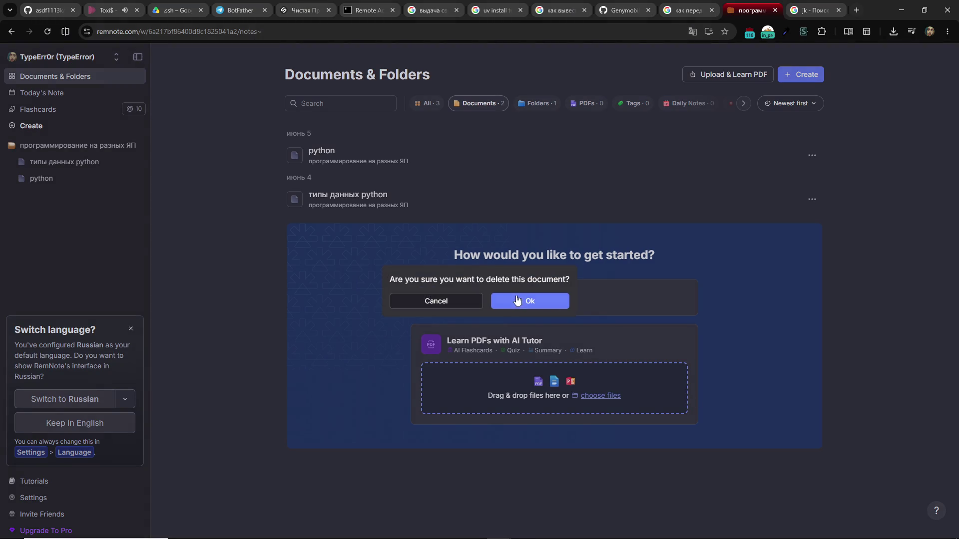
left_click(523, 301)
Return to the Documents & Folders list and bring up the python document's options.
left_click(307, 155)
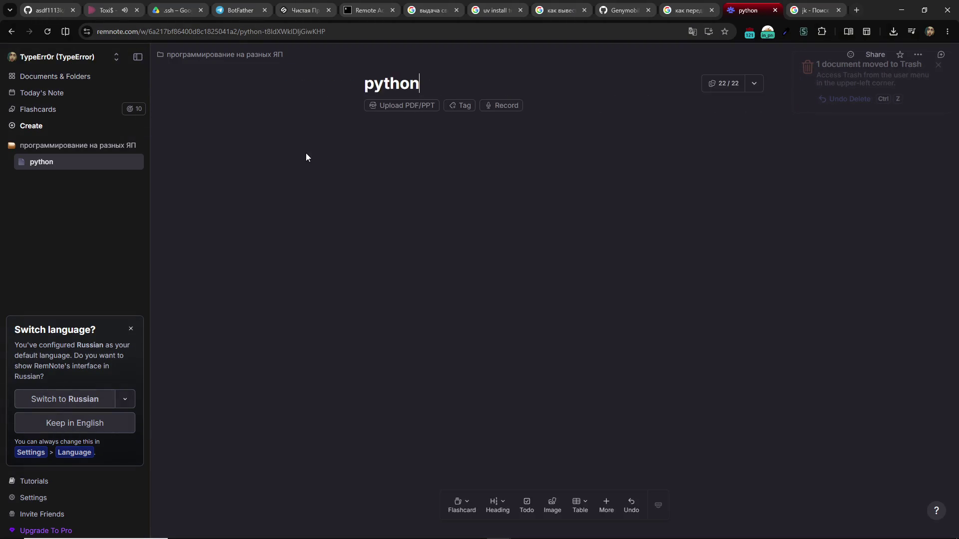
key("alt+Left")
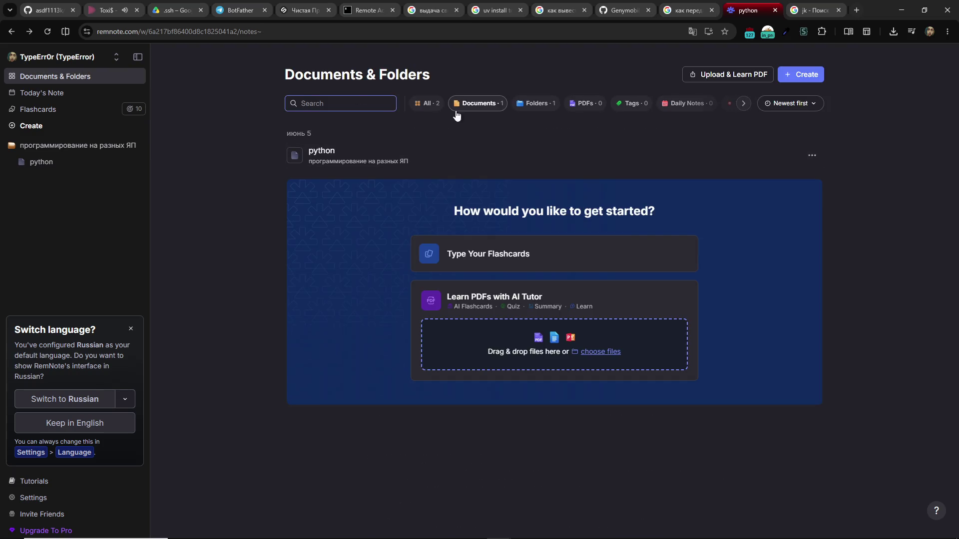
left_click(812, 155)
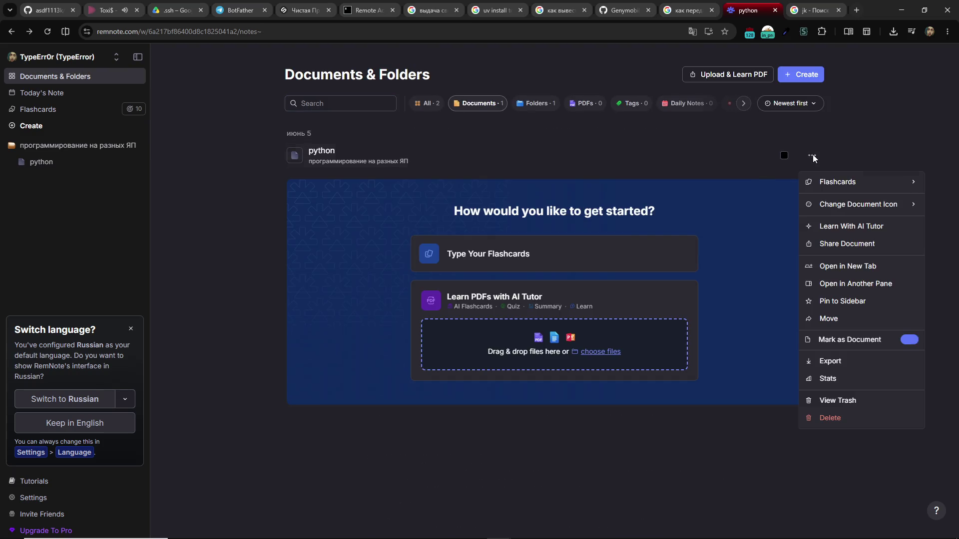
Choose Flashcards > Practice with Spaced Repetition for the python document.
left_click(830, 184)
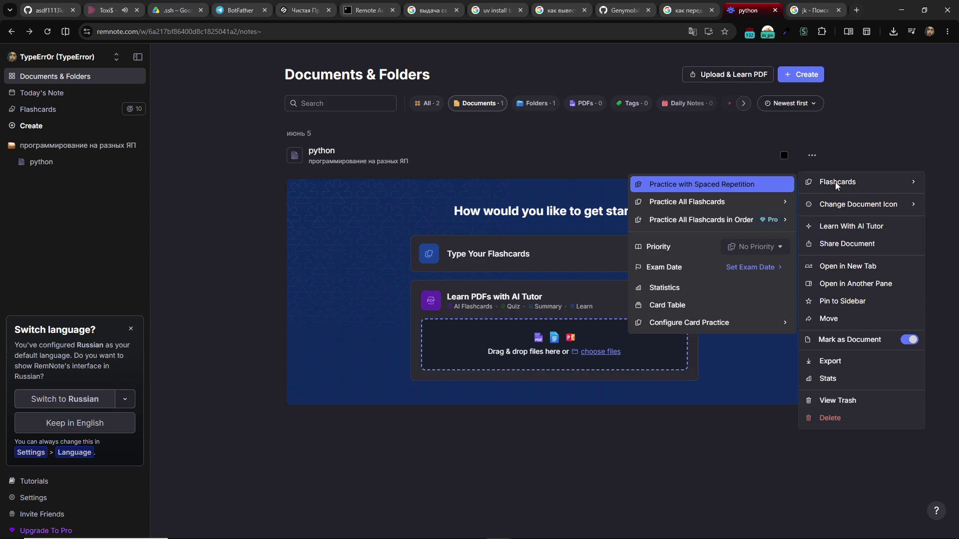
left_click(690, 192)
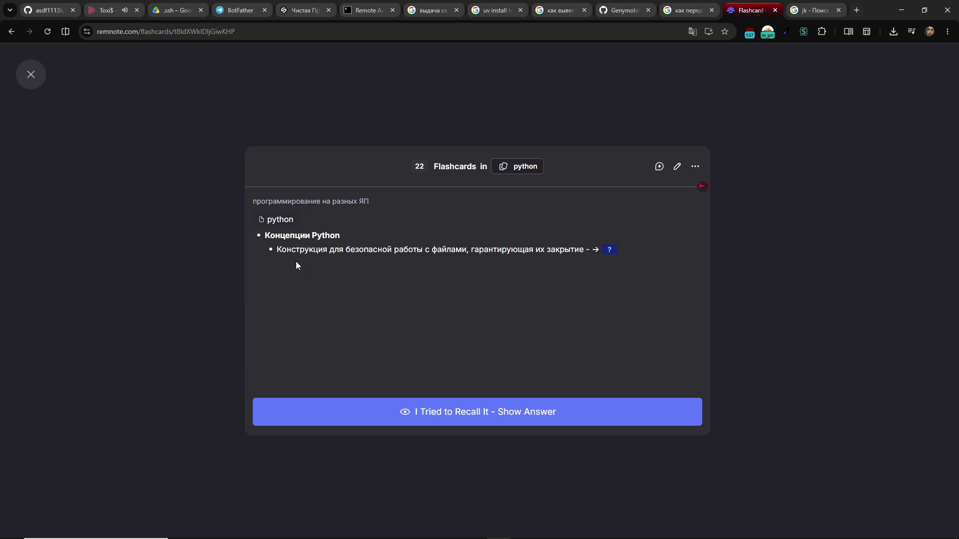
Rate the file-handling card Forgot and the interpreted-language card Remembered.
left_click_drag(278, 250, 399, 266)
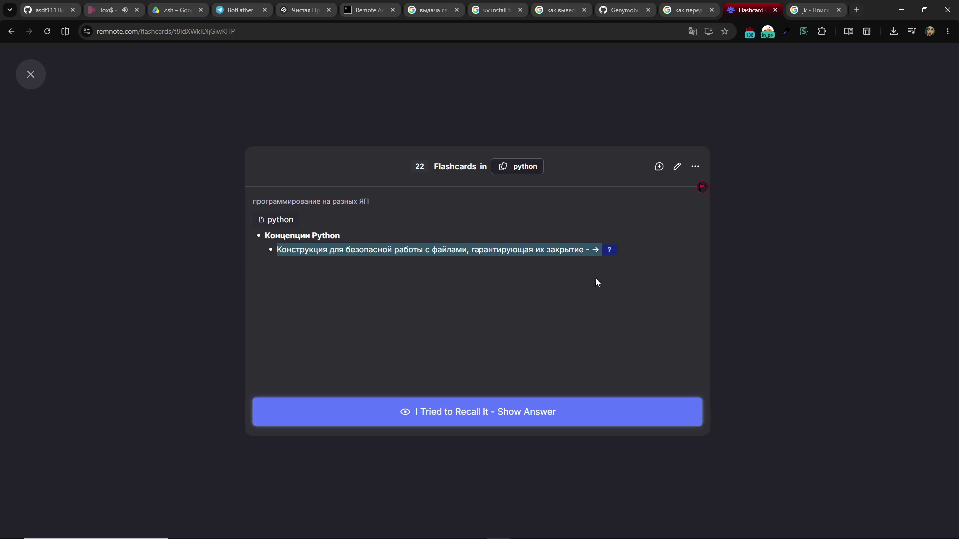
left_click(477, 420)
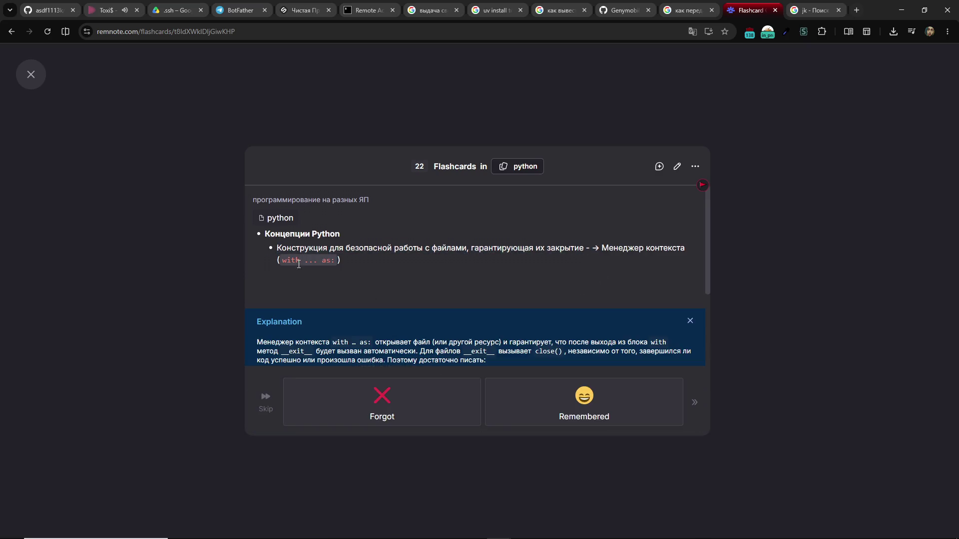
left_click(379, 406)
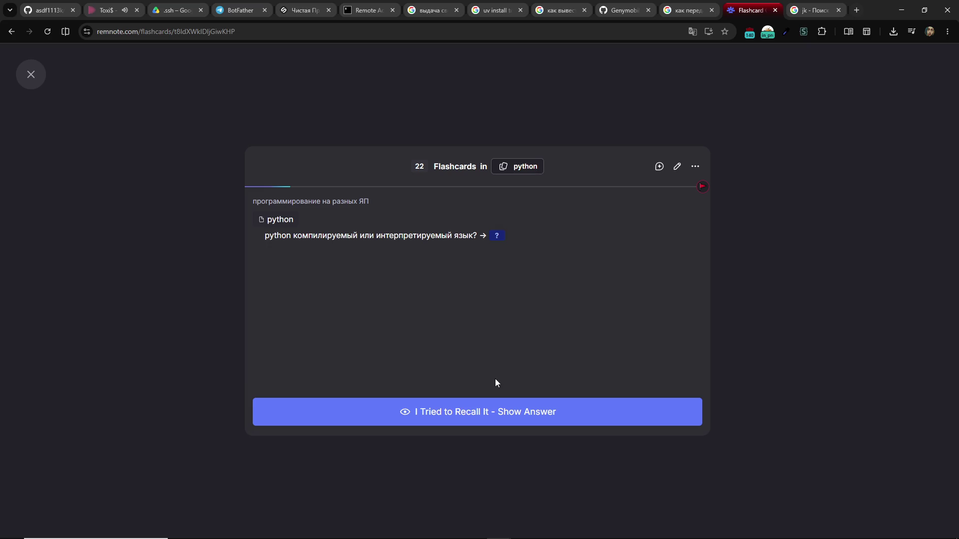
left_click(505, 422)
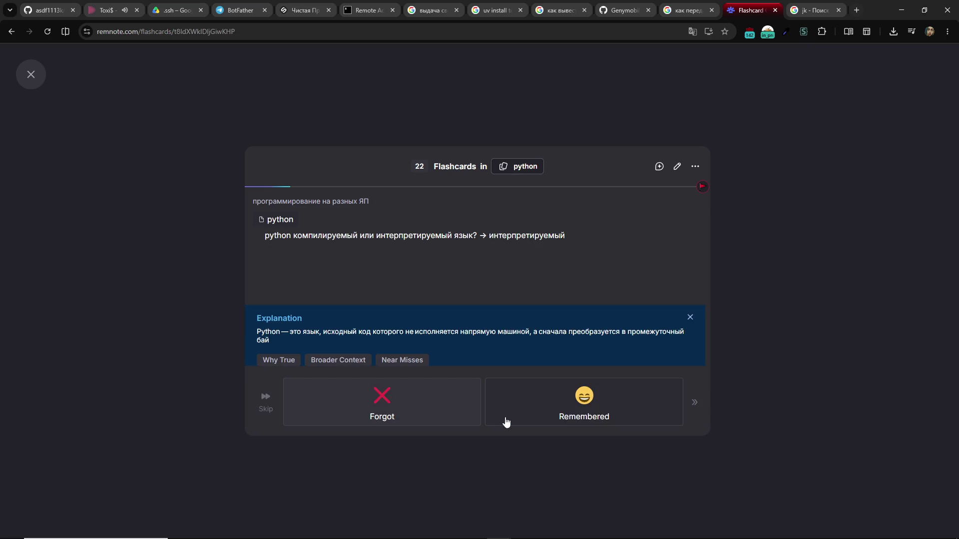
left_click(617, 402)
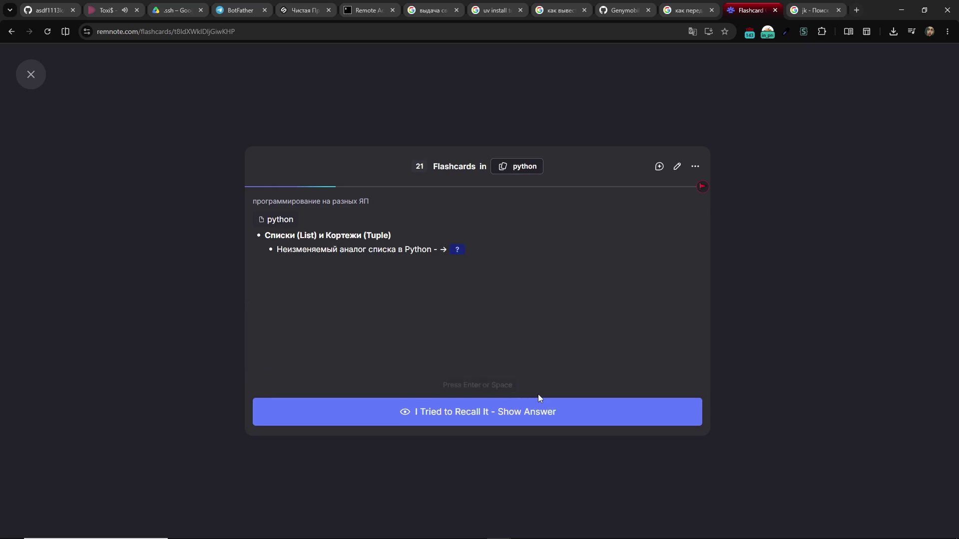